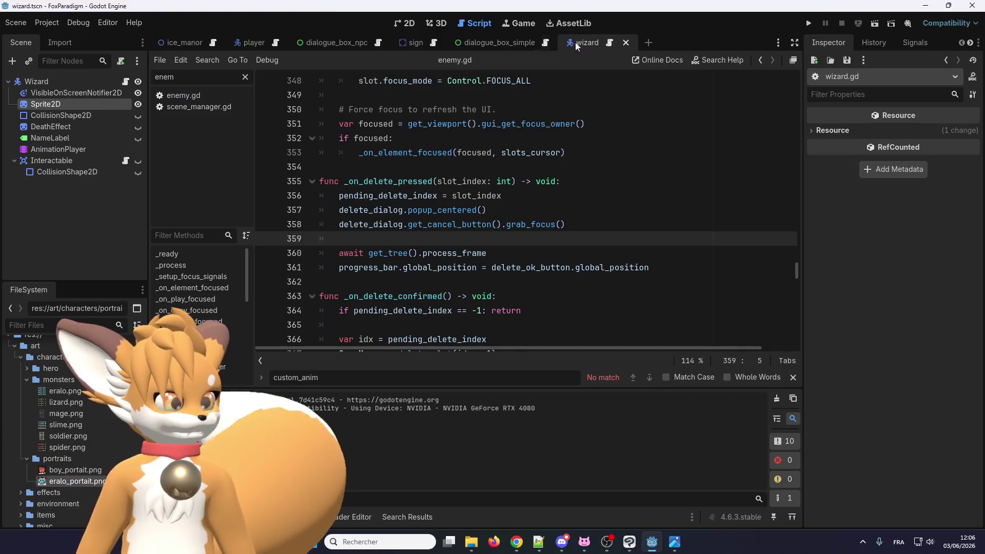
Jump to _on_interact in enemy.gd and inspect its two await lines and the show_dialogue_npc call
{"action": "left_click", "coordinate": [576, 45]}
{"action": "left_click_drag", "start_coordinate": [488, 296], "coordinate": [344, 283]}
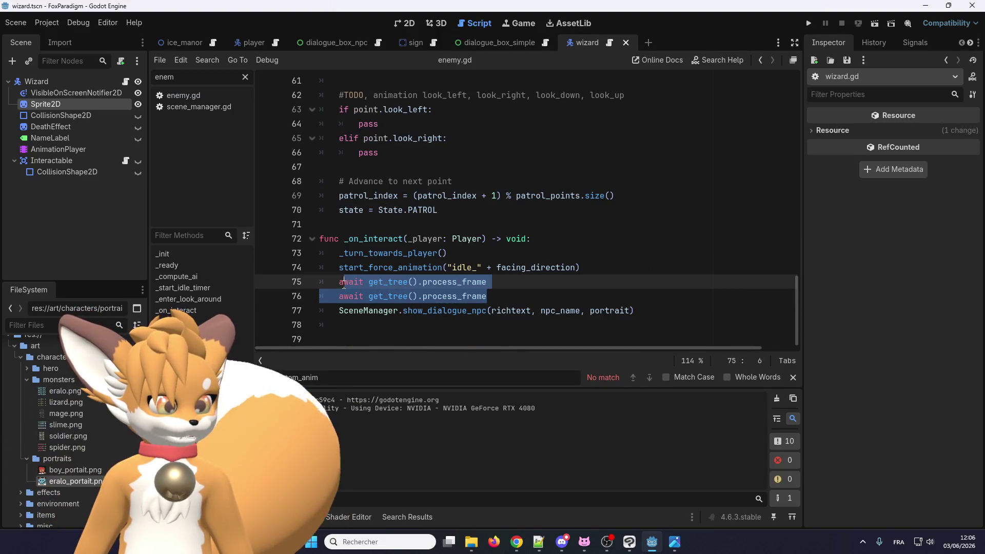
{"action": "left_click", "coordinate": [536, 311]}
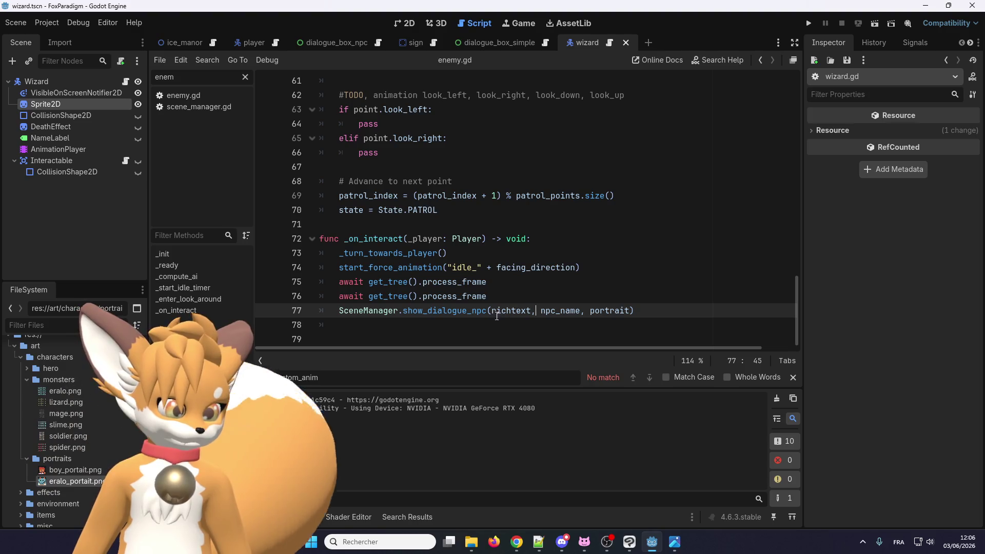
{"action": "double_click", "coordinate": [477, 311]}
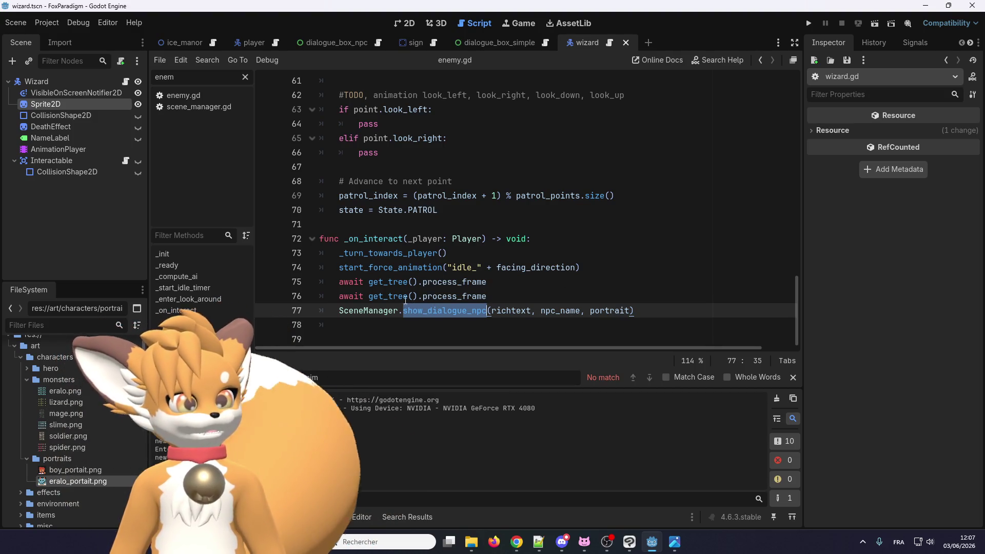
{"action": "left_click", "coordinate": [612, 269]}
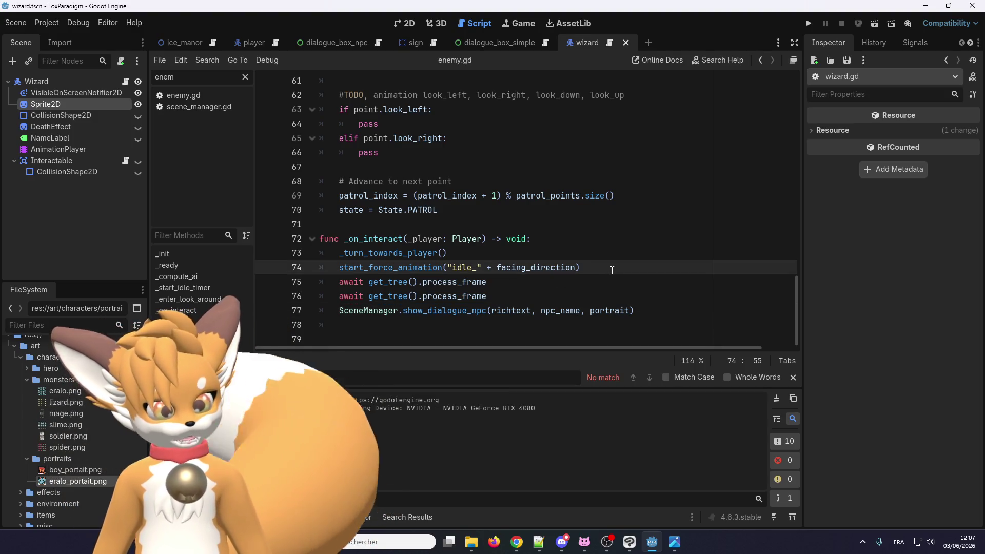
Add '# Await for two frames for the animation to process' and a blank line before SceneManager.show_dialogue_npc
{"action": "key", "text": "Return"}
{"action": "key", "text": "Return"}
{"action": "type", "text": "# Await for"}
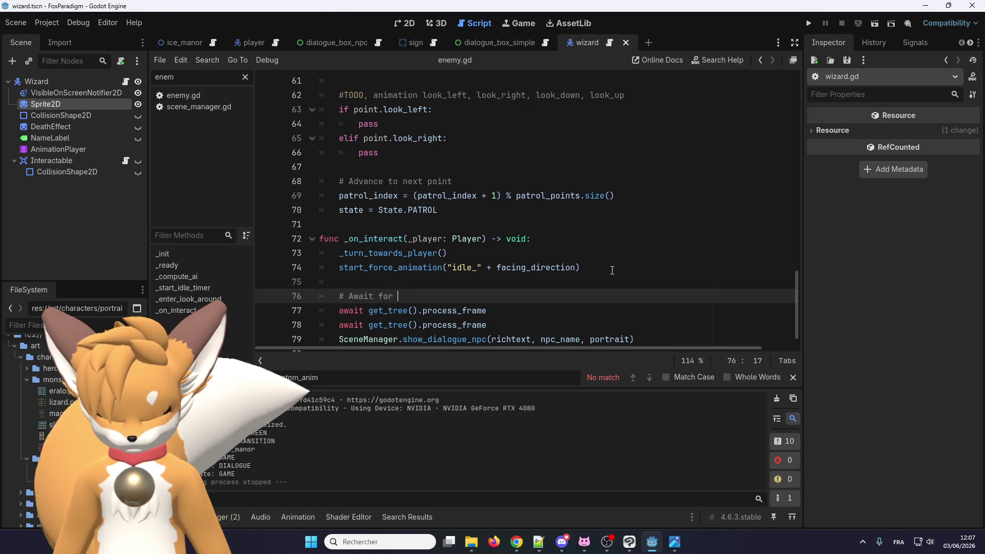
{"action": "type", "text": "two frames"}
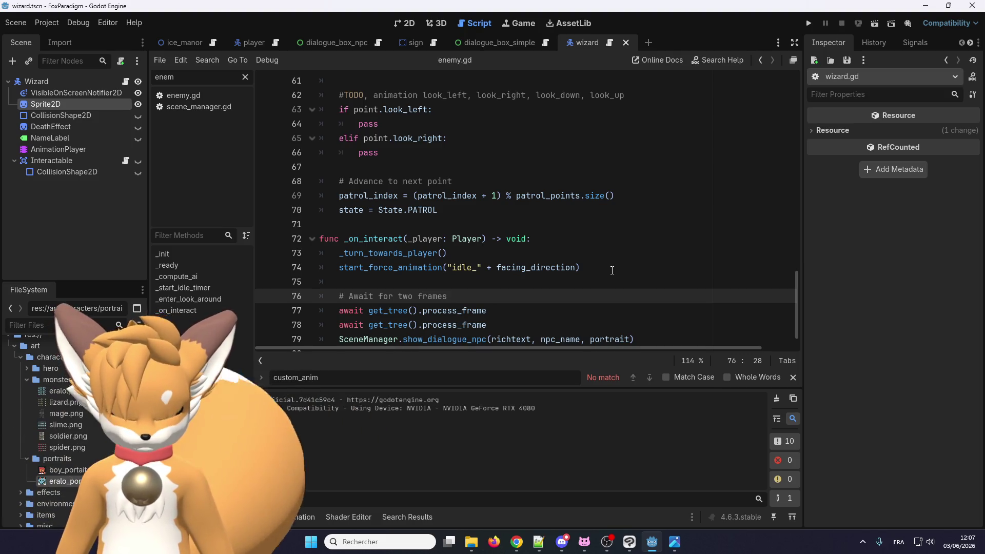
{"action": "type", "text": "i"}
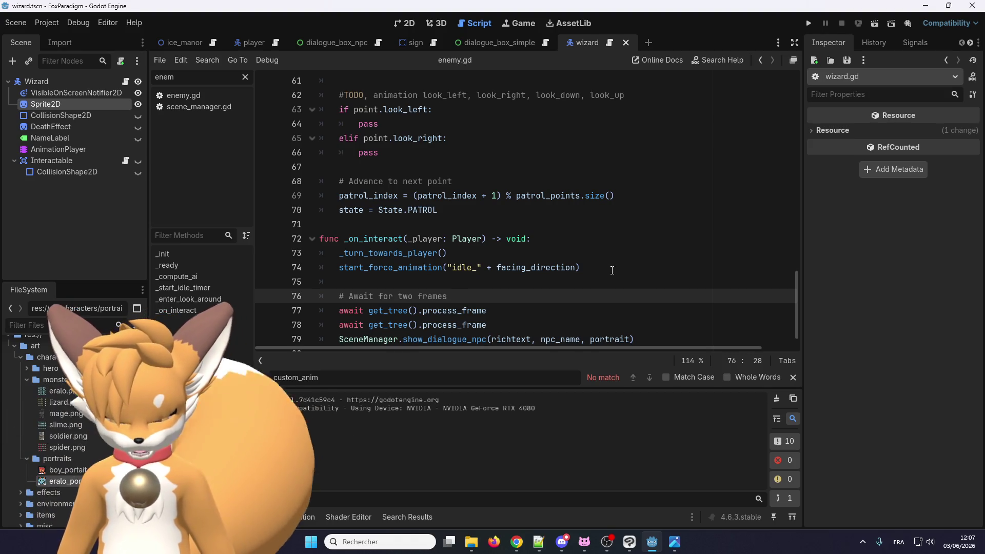
{"action": "type", "text": "for the animation to process"}
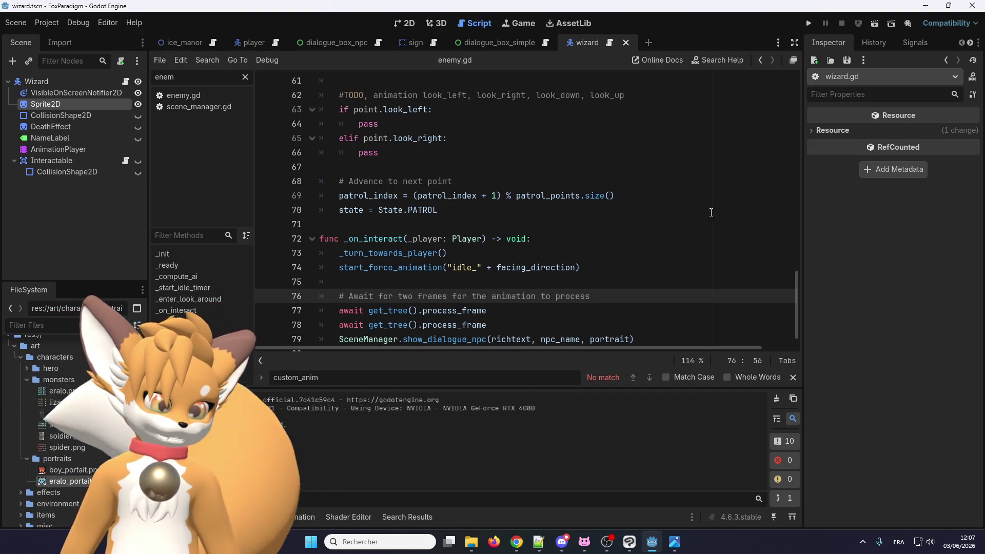
{"action": "left_click", "coordinate": [503, 325]}
{"action": "key", "text": "Return"}
{"action": "scroll", "coordinate": [500, 276], "scroll_direction": "down", "scroll_amount": 1}
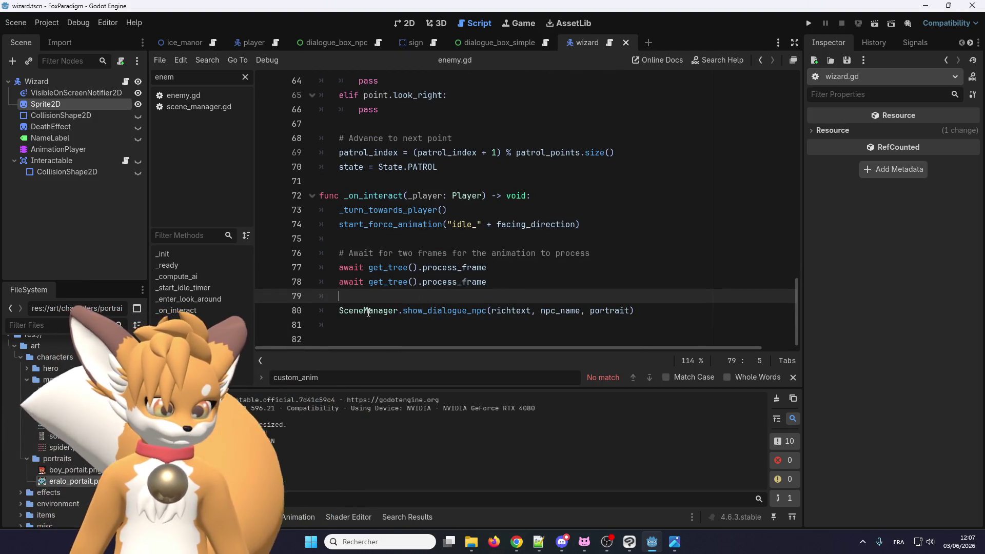
{"action": "left_click", "coordinate": [348, 335]}
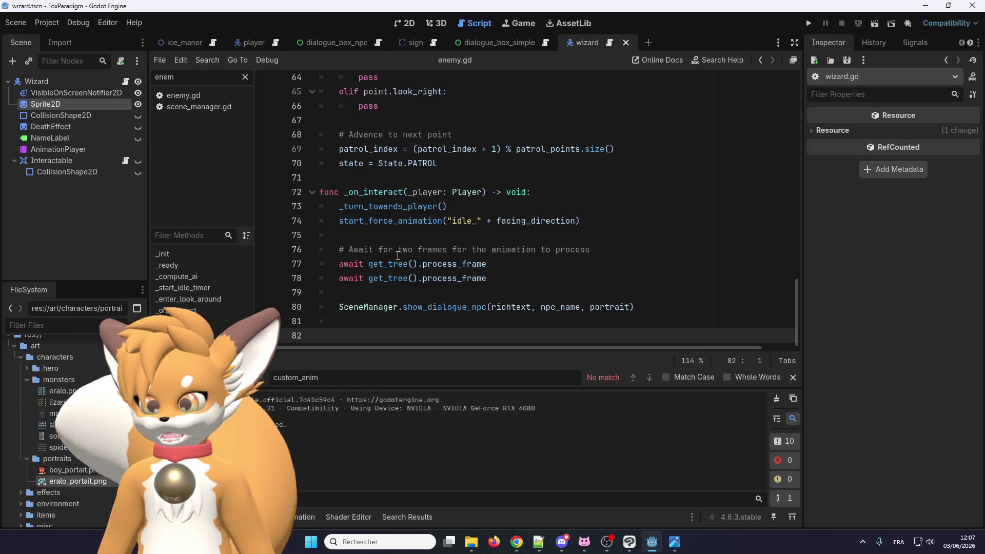
{"action": "scroll", "coordinate": [405, 277], "scroll_direction": "up", "scroll_amount": 1}
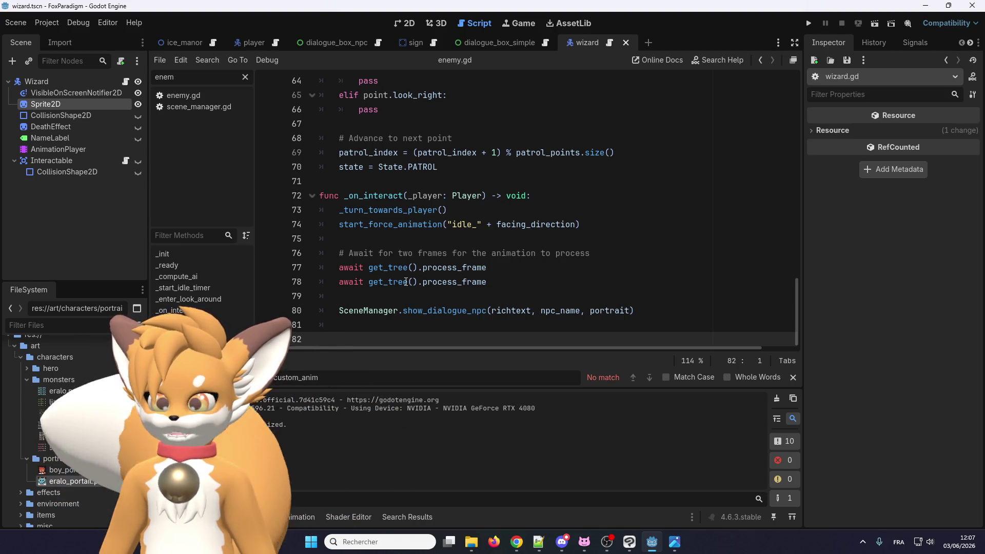
{"action": "mouse_move", "coordinate": [406, 281]}
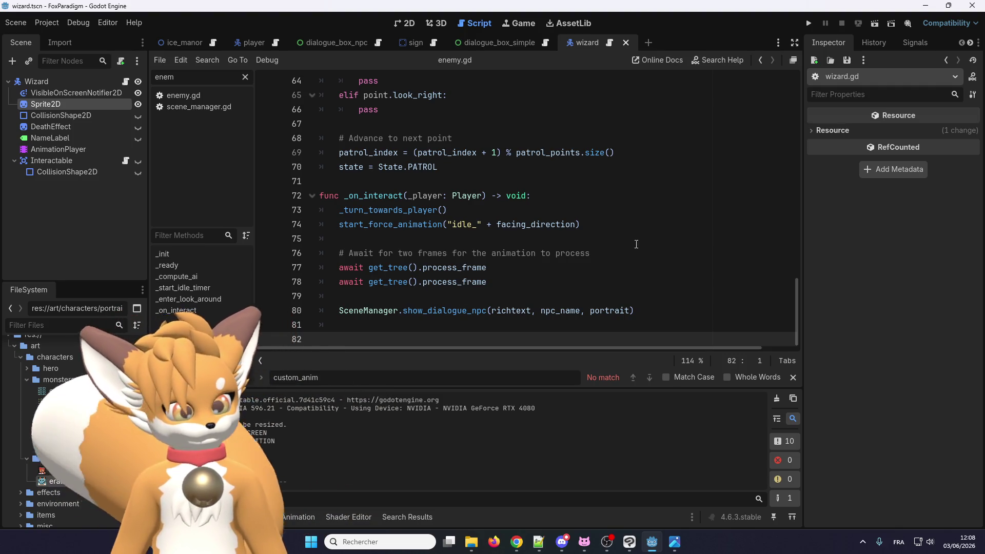
{"action": "left_click", "coordinate": [609, 237]}
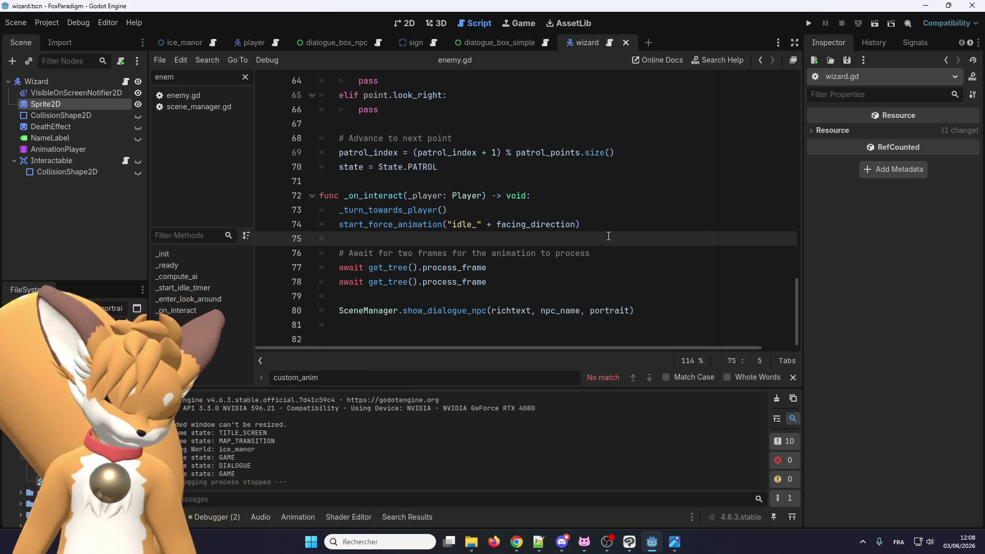
Add '# TODO test Menu and Map transition states for possible bugs.' under the await comment
{"action": "key", "text": "Return"}
{"action": "type", "text": "TODO"}
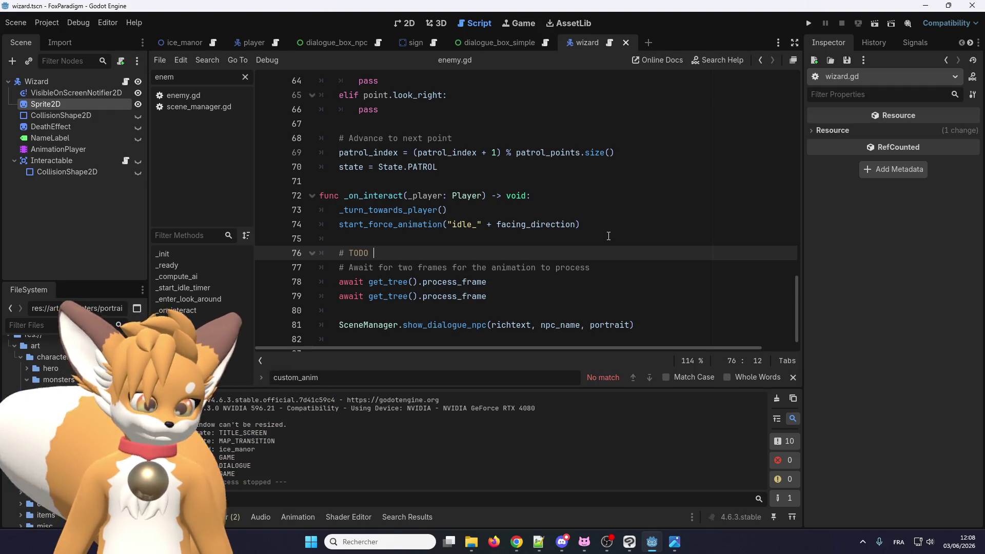
{"action": "key", "text": "shift+Home"}
{"action": "key", "text": "BackSpace"}
{"action": "left_click", "coordinate": [615, 273]}
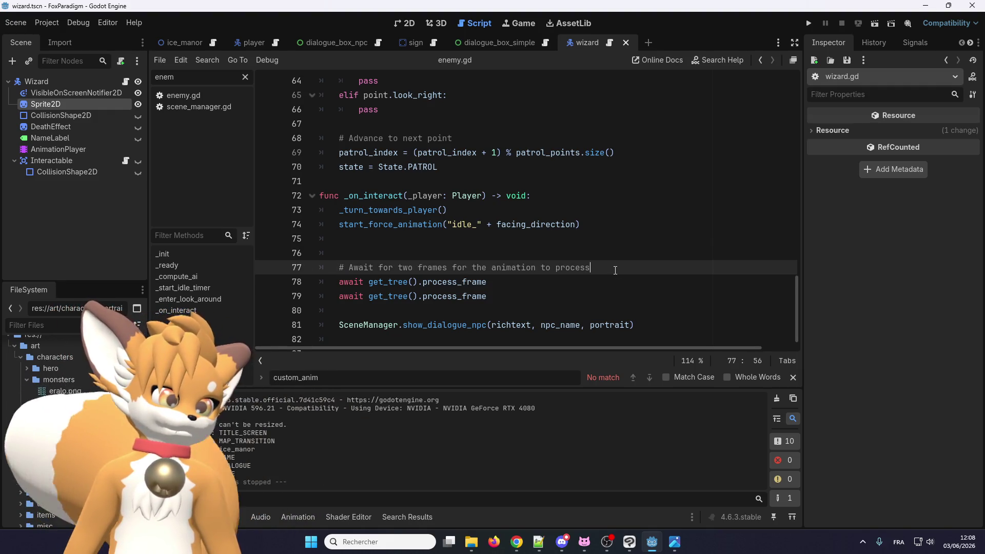
{"action": "key", "text": "Return"}
{"action": "type", "text": "# TODO test Menu an"}
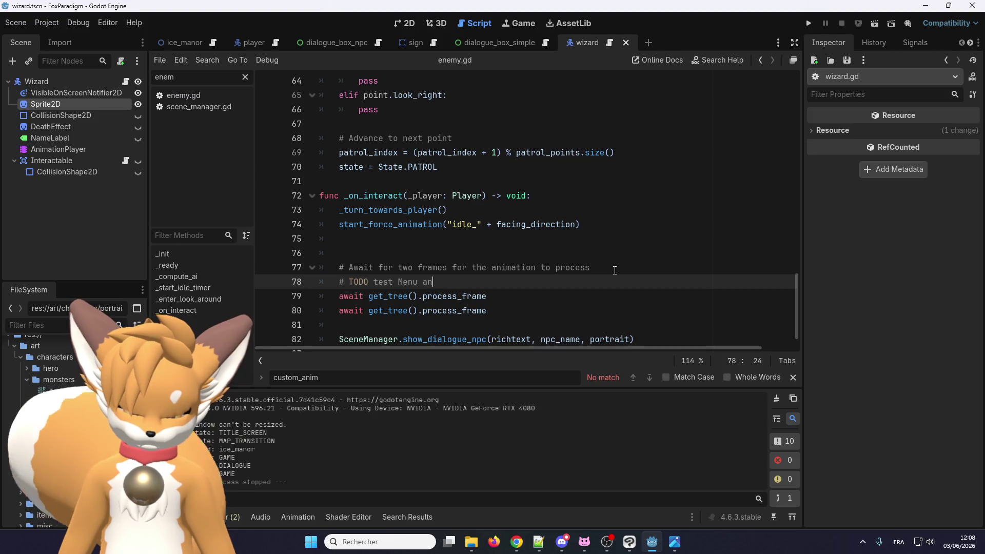
{"action": "type", "text": "d Map tr"}
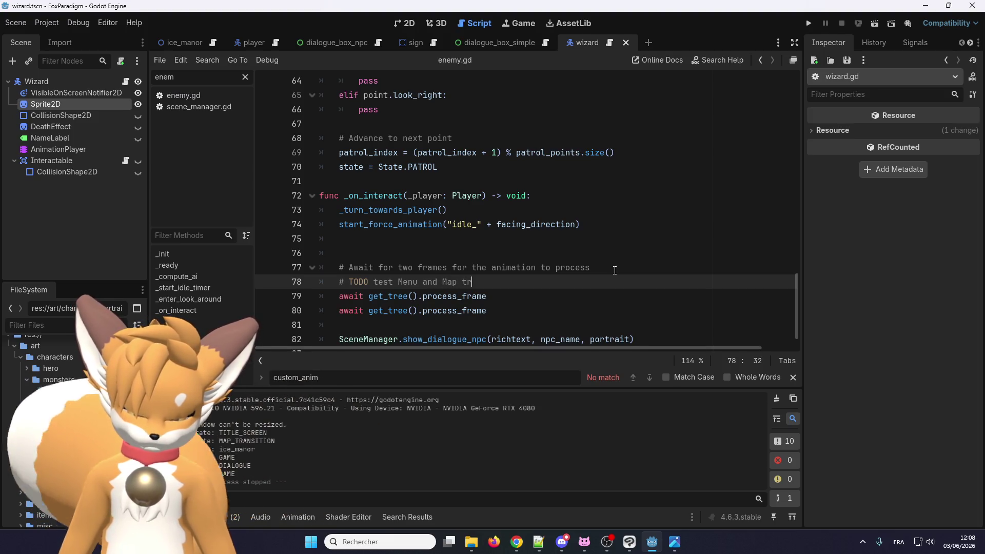
{"action": "type", "text": "ansit"}
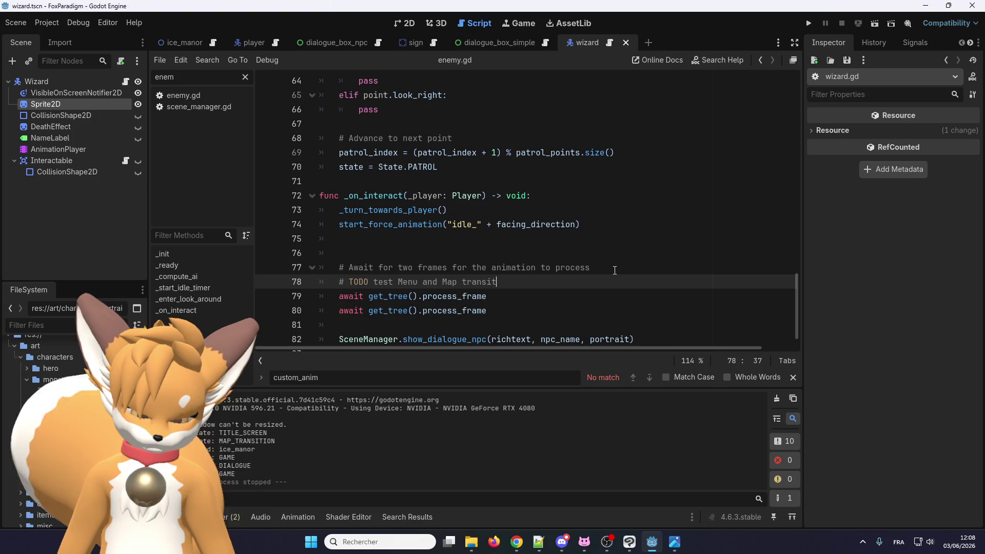
{"action": "type", "text": "ion states "}
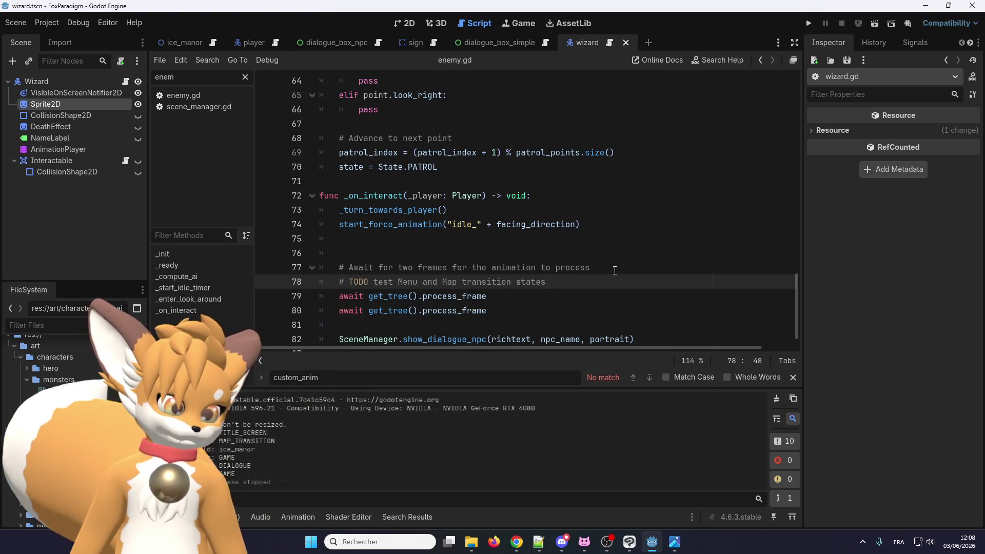
{"action": "type", "text": "f"}
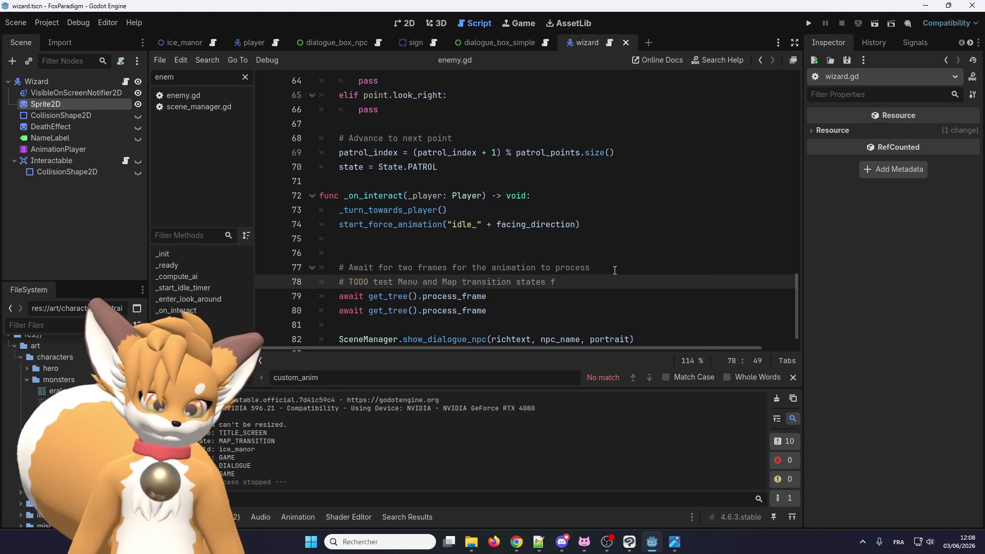
{"action": "type", "text": "or po"}
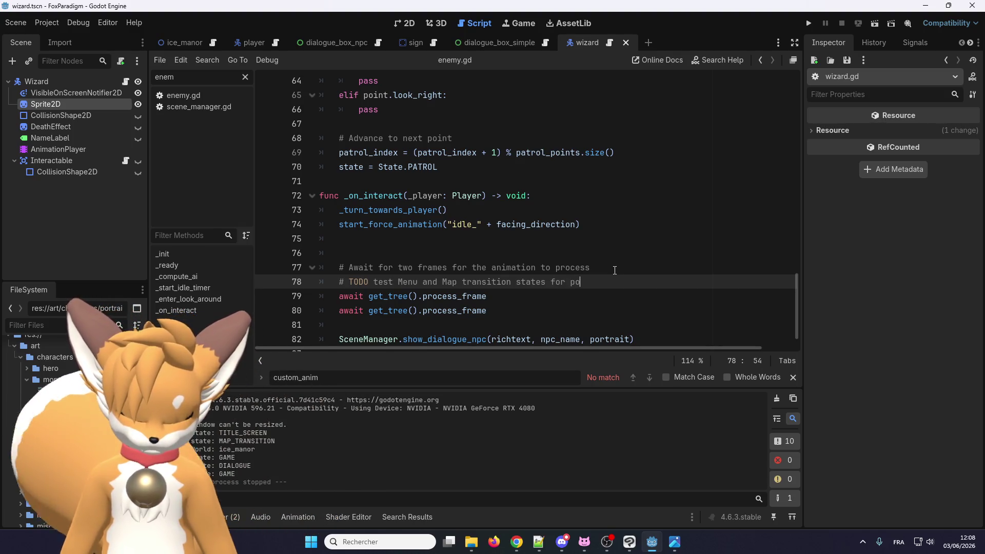
{"action": "type", "text": "ssible bugs."}
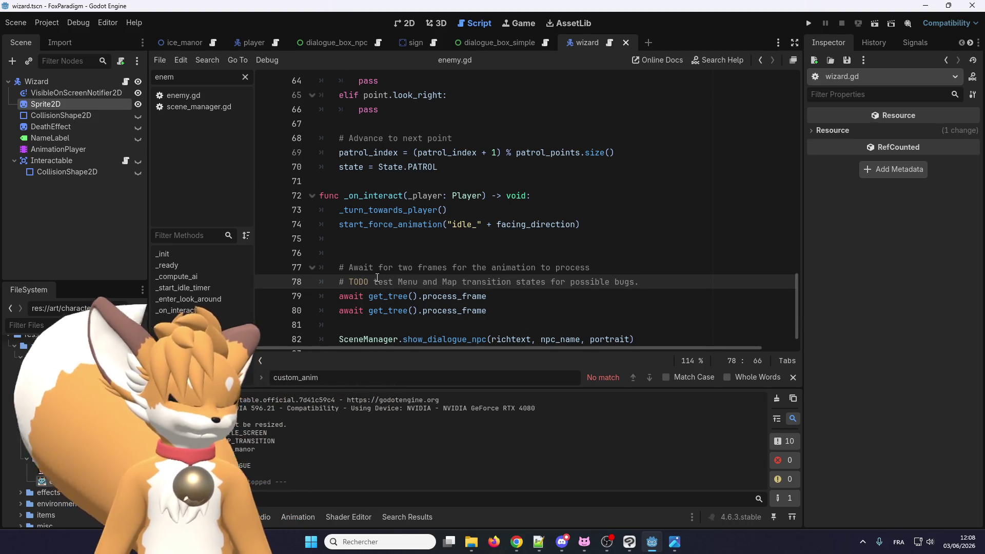
Remove the extra blank line in _on_interact and open the Scene menu to save
{"action": "scroll", "coordinate": [390, 257], "scroll_direction": "down", "scroll_amount": 1}
{"action": "left_click", "coordinate": [394, 225]}
{"action": "key", "text": "BackSpace"}
{"action": "key", "text": "BackSpace"}
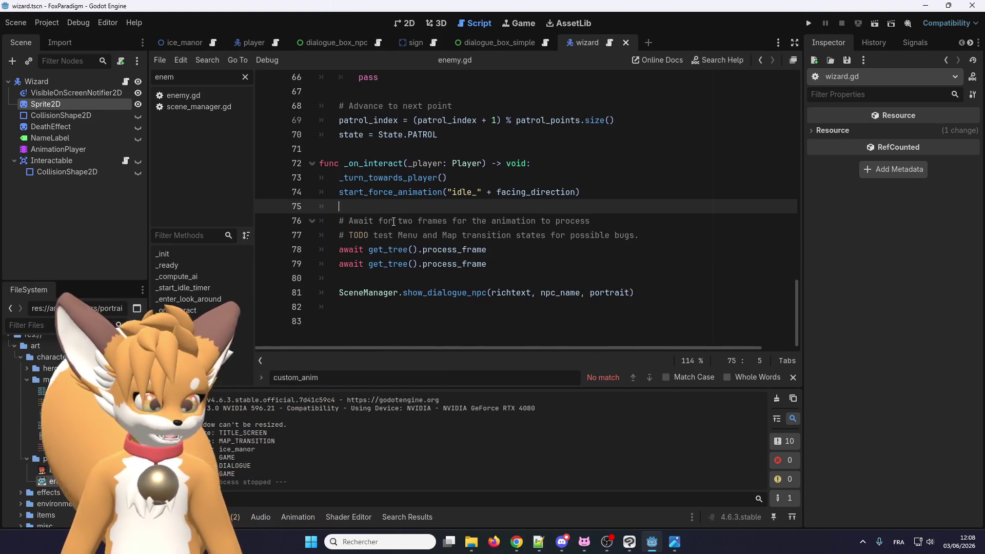
{"action": "scroll", "coordinate": [390, 254], "scroll_direction": "up", "scroll_amount": 1}
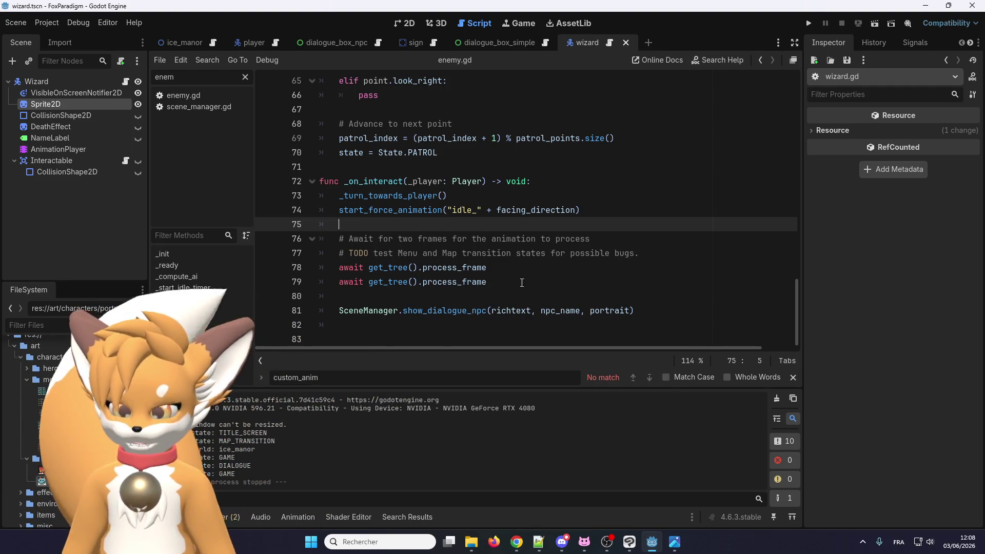
{"action": "left_click", "coordinate": [24, 25]}
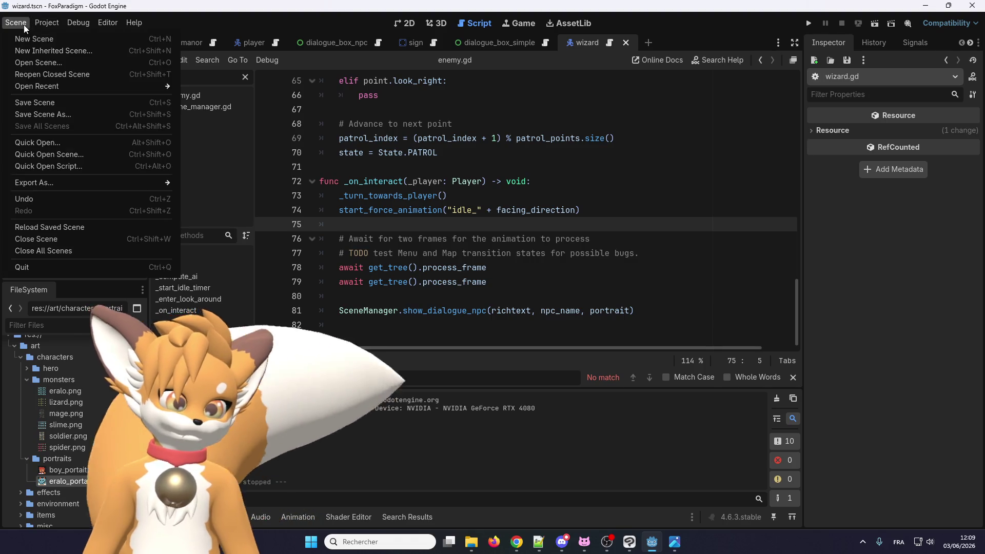
{"action": "left_click", "coordinate": [54, 100]}
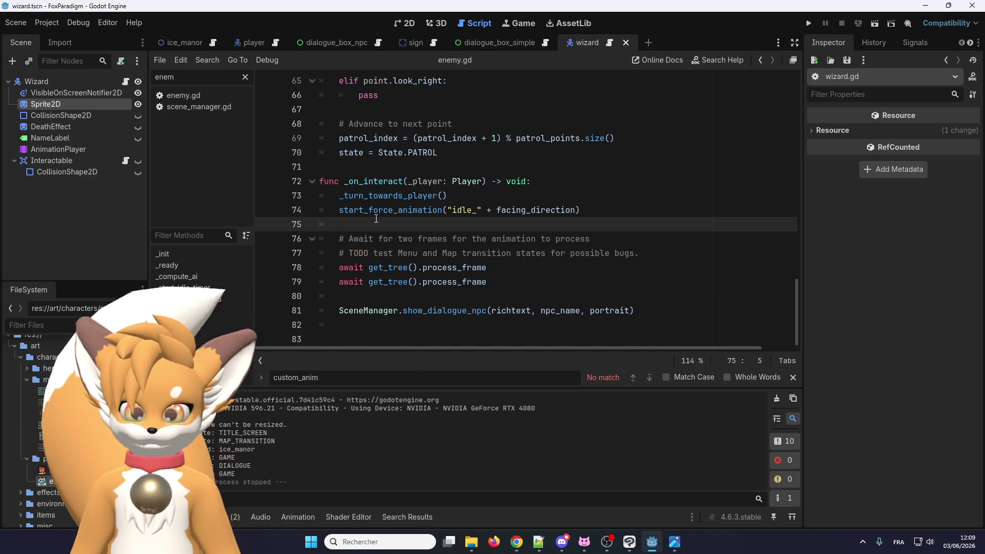
{"action": "scroll", "coordinate": [388, 236], "scroll_direction": "up", "scroll_amount": 2}
{"action": "scroll", "coordinate": [405, 251], "scroll_direction": "down", "scroll_amount": 2}
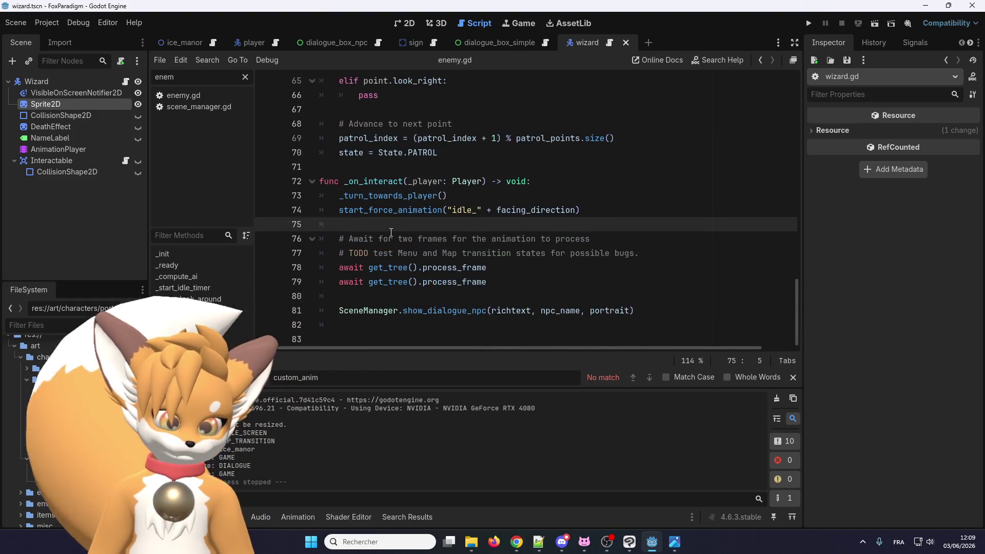
{"action": "left_click", "coordinate": [430, 285]}
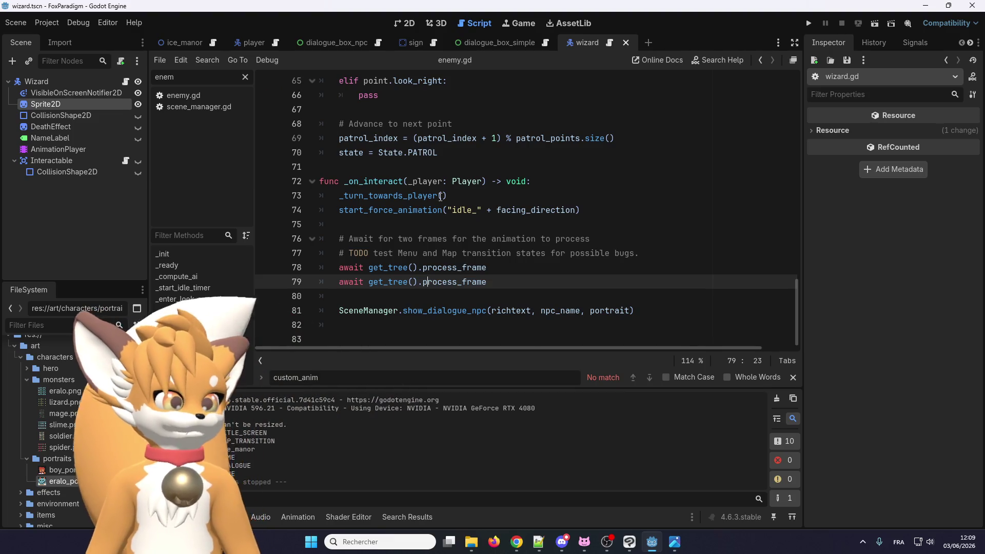
{"action": "scroll", "coordinate": [441, 209], "scroll_direction": "up", "scroll_amount": 2}
{"action": "scroll", "coordinate": [442, 209], "scroll_direction": "down", "scroll_amount": 2}
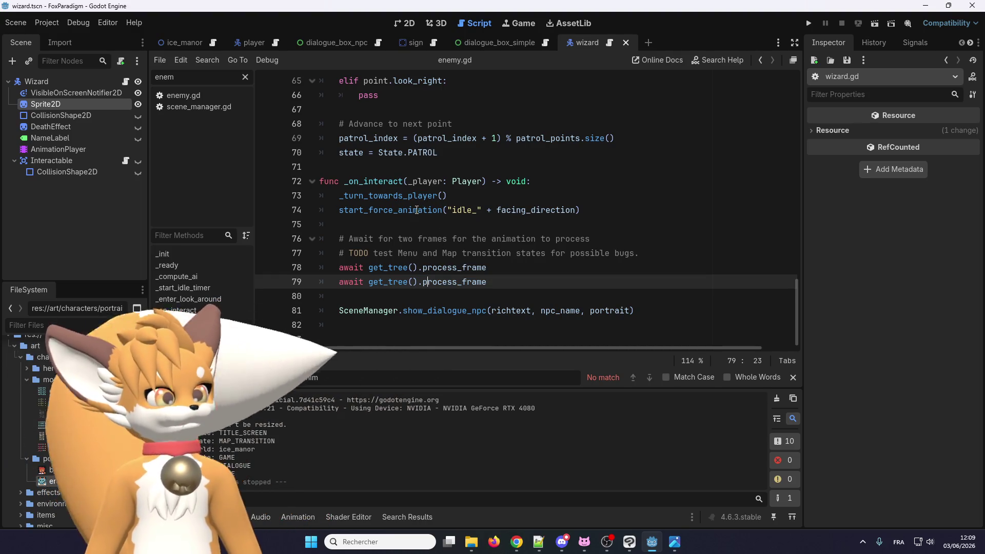
Duplicate the start_force_animation line below the dialogue call and turn it into stop_force_animation()
{"action": "left_click_drag", "start_coordinate": [339, 210], "coordinate": [585, 211]}
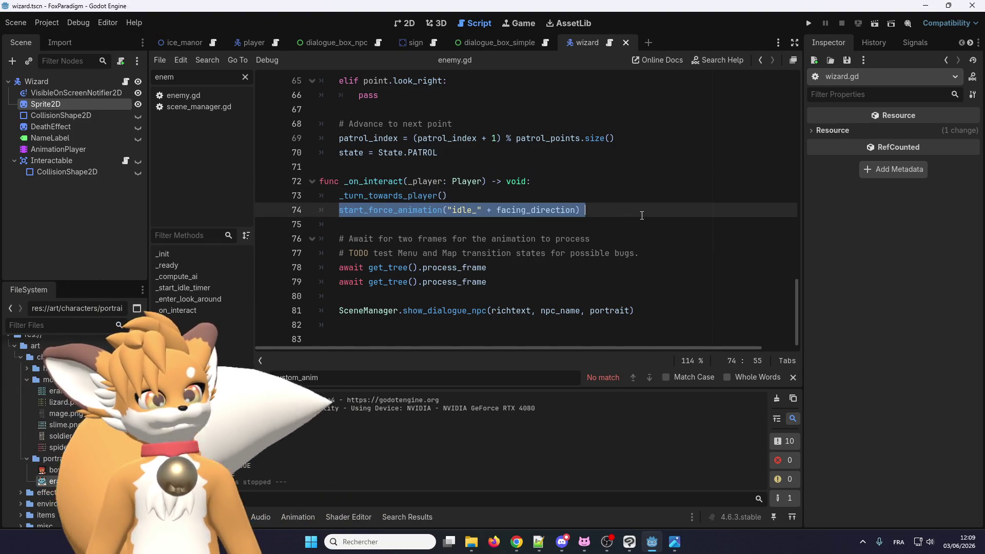
{"action": "key", "text": "ctrl+c"}
{"action": "left_click", "coordinate": [643, 315]}
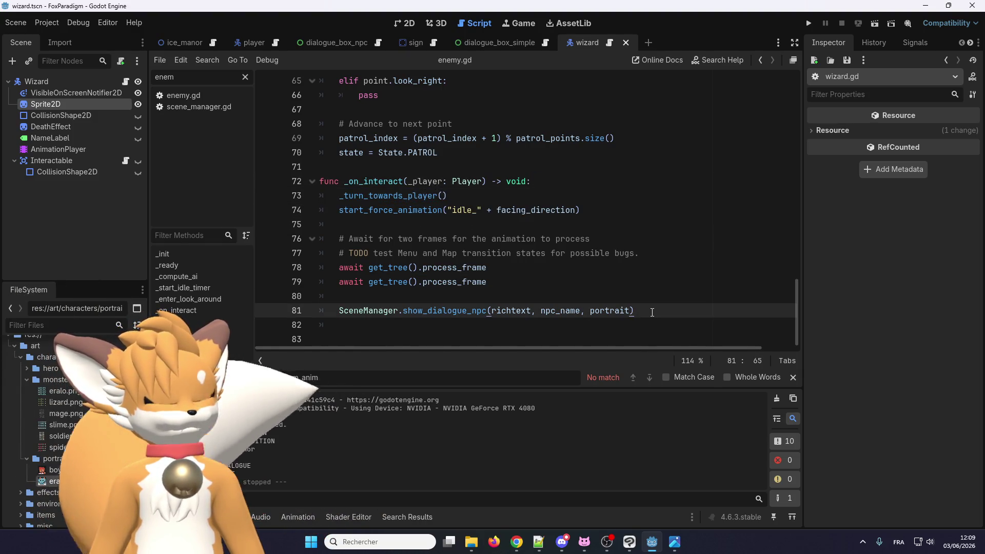
{"action": "key", "text": "Return"}
{"action": "key", "text": "Return"}
{"action": "key", "text": "ctrl+v"}
{"action": "scroll", "coordinate": [653, 310], "scroll_direction": "up", "scroll_amount": 1}
{"action": "scroll", "coordinate": [513, 256], "scroll_direction": "down", "scroll_amount": 2}
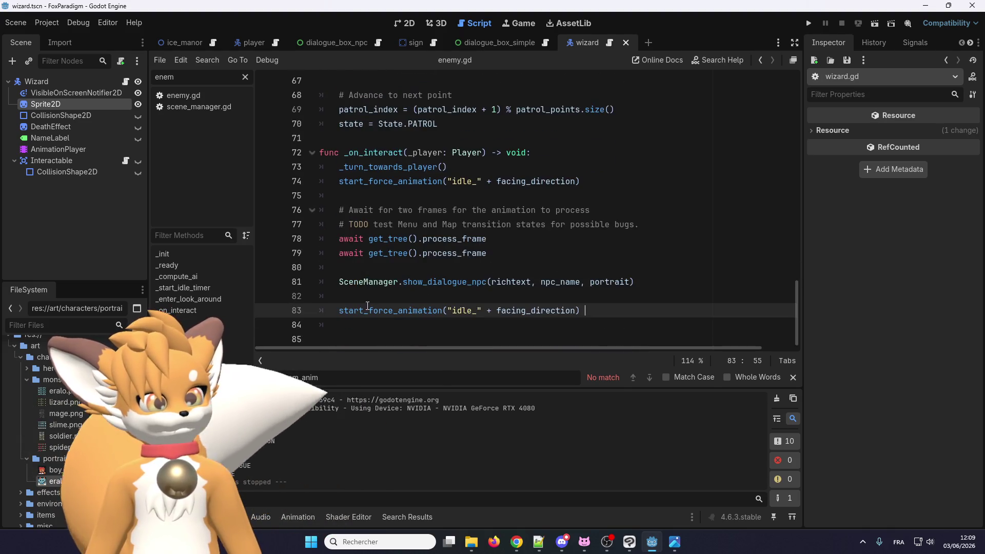
{"action": "left_click_drag", "start_coordinate": [364, 311], "coordinate": [350, 313]}
{"action": "type", "text": "to"}
{"action": "key", "text": "Delete"}
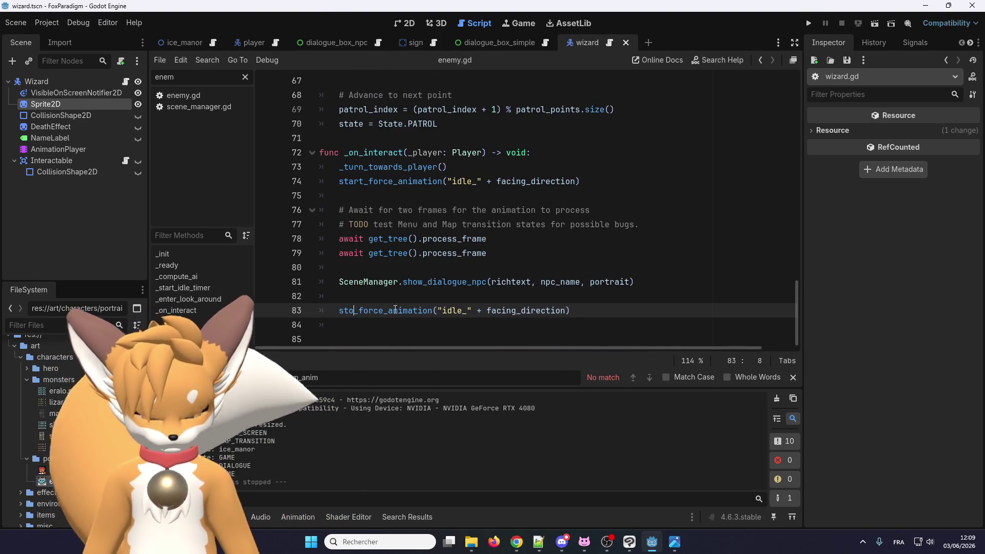
{"action": "type", "text": "p"}
{"action": "left_click", "coordinate": [444, 312]}
{"action": "left_click_drag", "start_coordinate": [443, 311], "coordinate": [573, 311]}
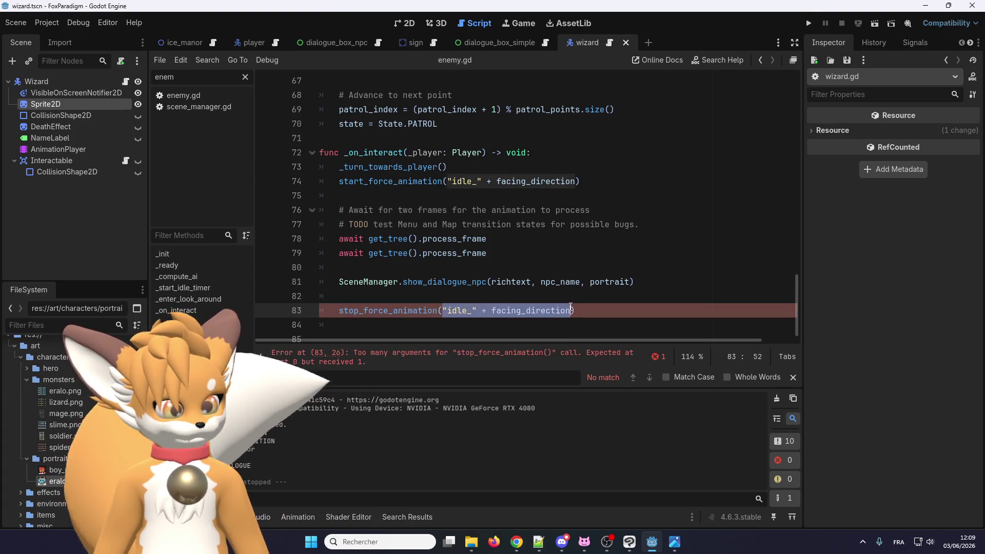
{"action": "key", "text": "Delete"}
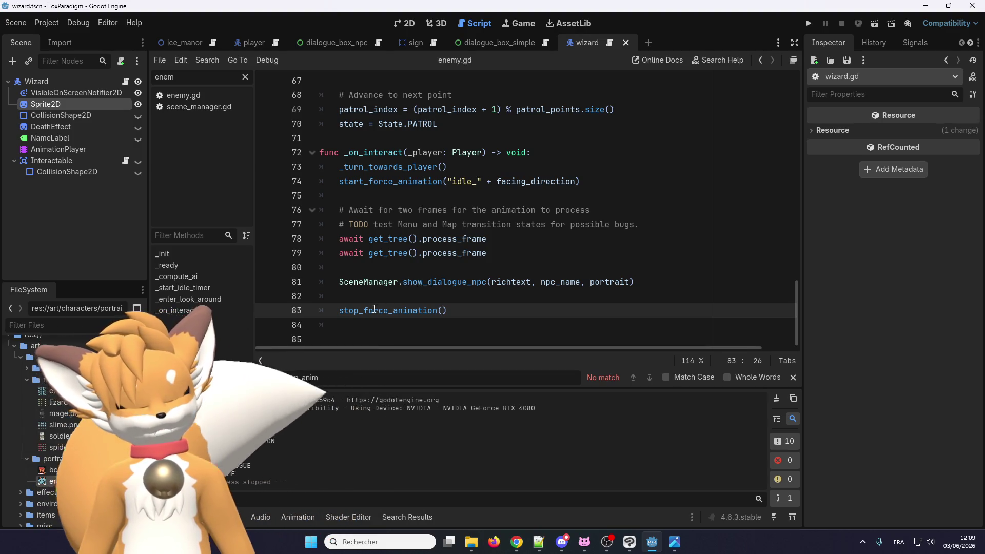
Test-run the game, add print("stop animation") above stop_force_animation(), then stop the game
{"action": "left_click", "coordinate": [809, 23]}
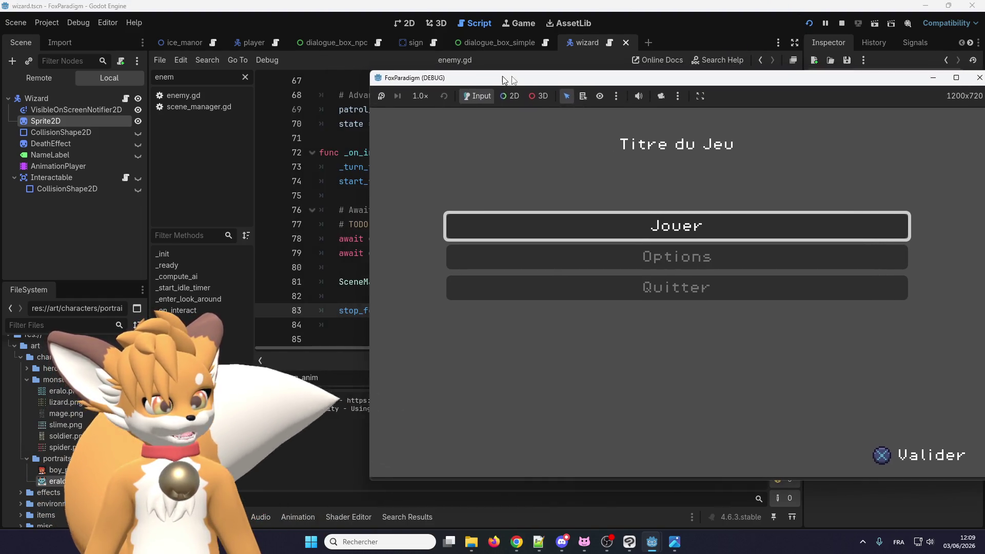
{"action": "left_click", "coordinate": [350, 317]}
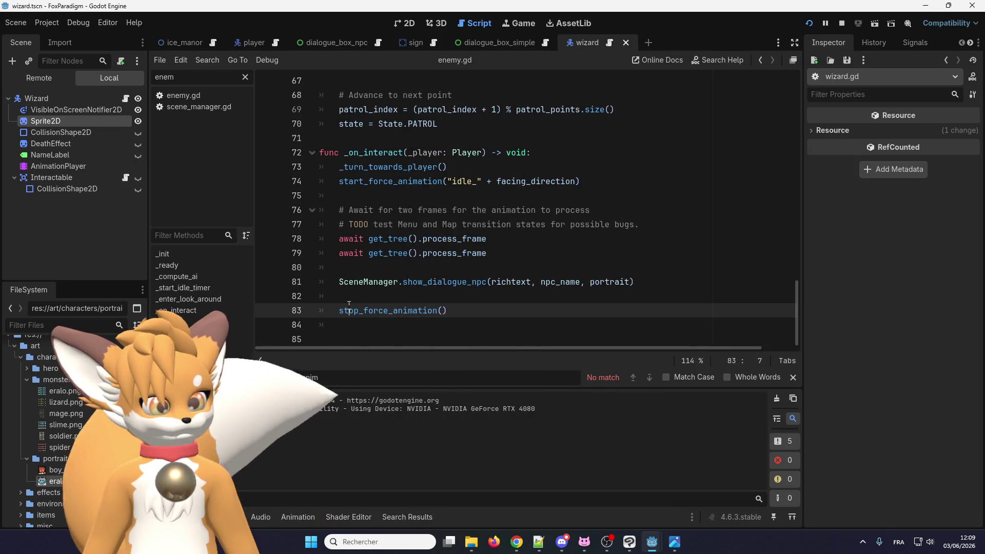
{"action": "left_click", "coordinate": [352, 301]}
{"action": "key", "text": "Return"}
{"action": "type", "text": "print("}
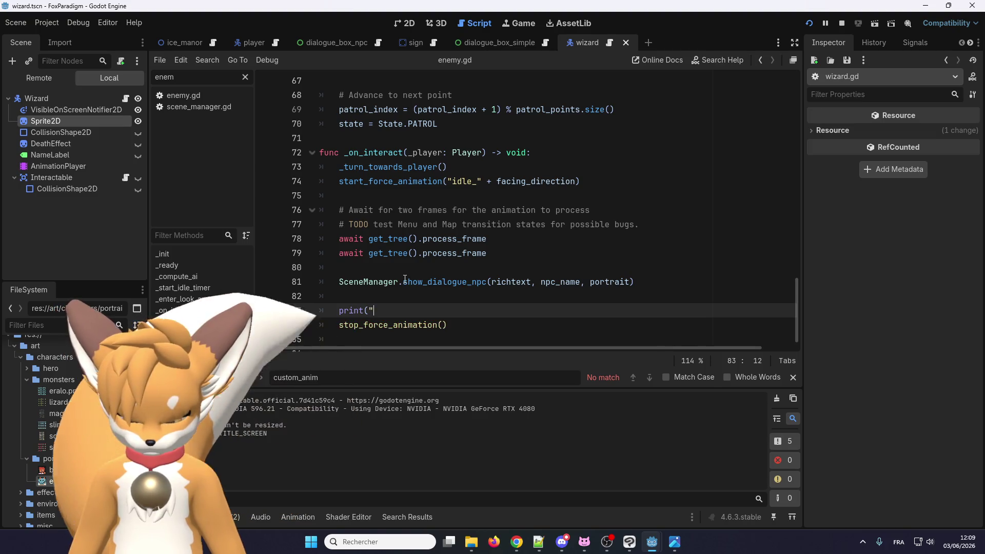
{"action": "type", "text": "\"stop animation"}
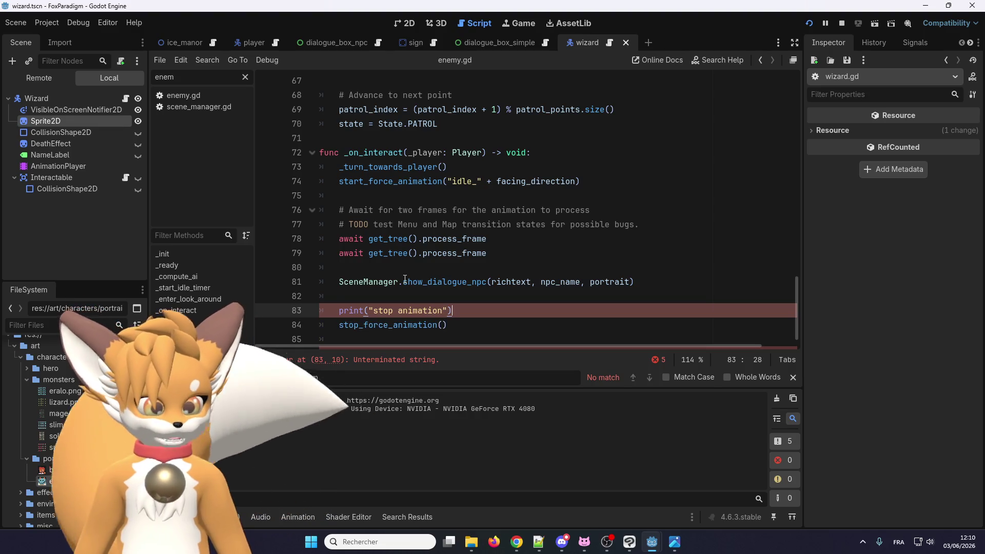
{"action": "left_click", "coordinate": [842, 22]}
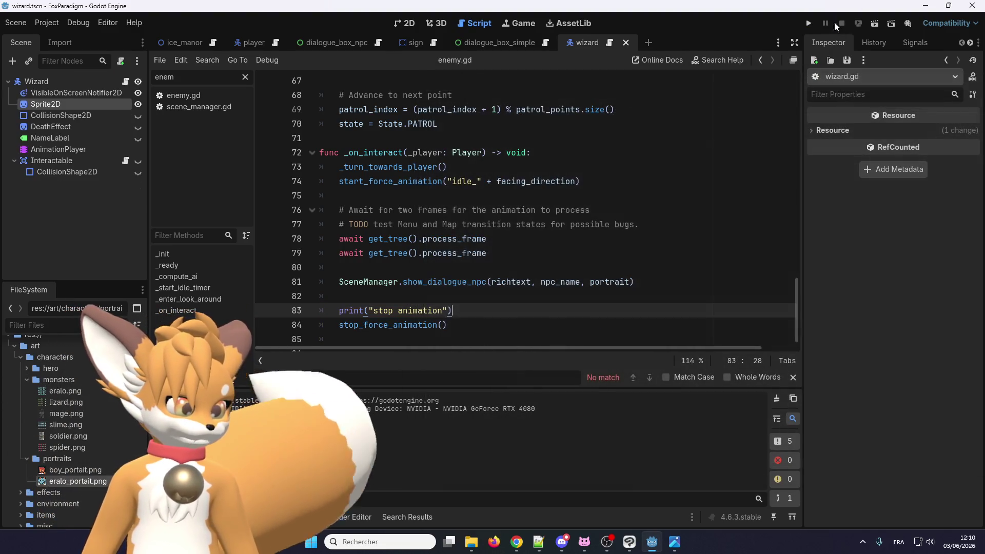
Run the game, load the Ice Manor save, walk right to Eralo and talk to him
{"action": "left_click", "coordinate": [808, 23]}
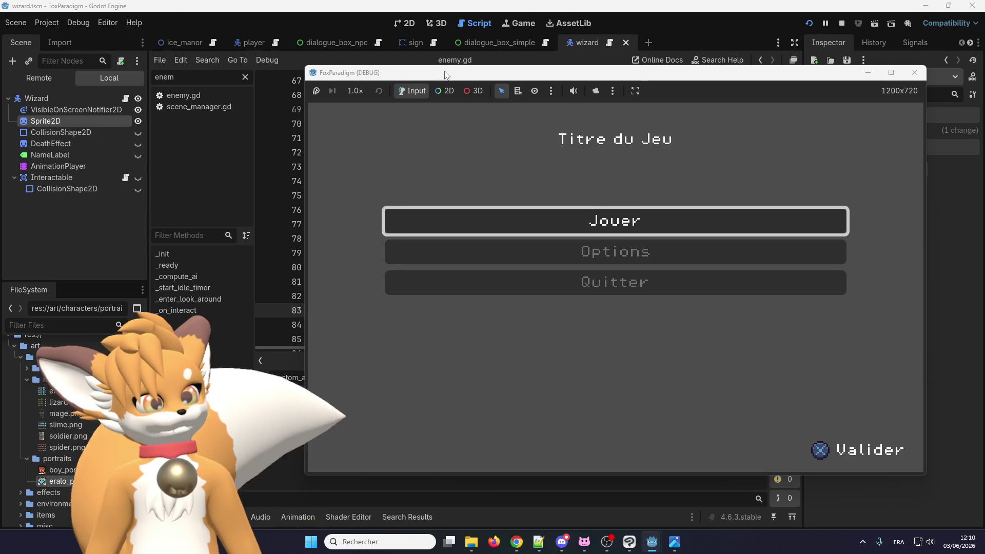
{"action": "key", "text": "Return"}
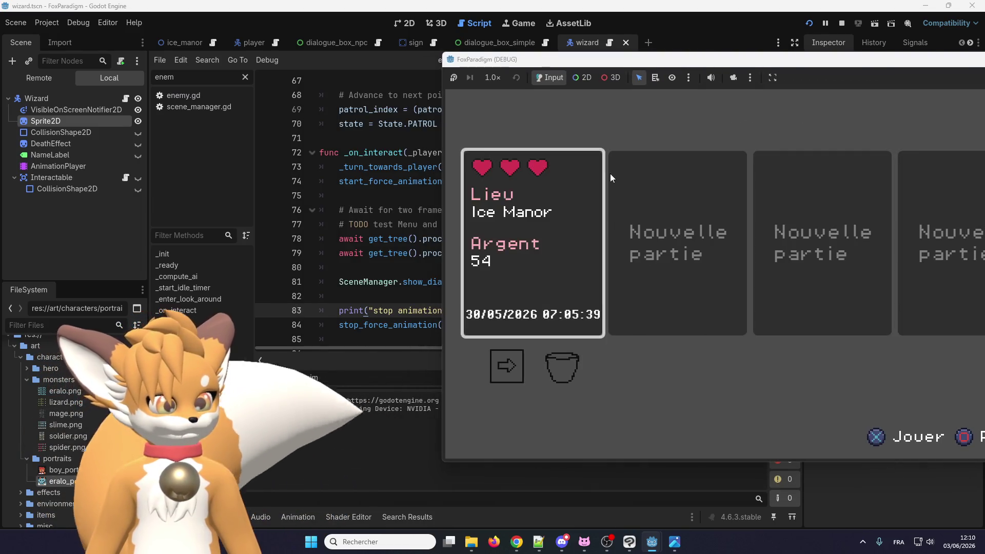
{"action": "key", "text": "Return"}
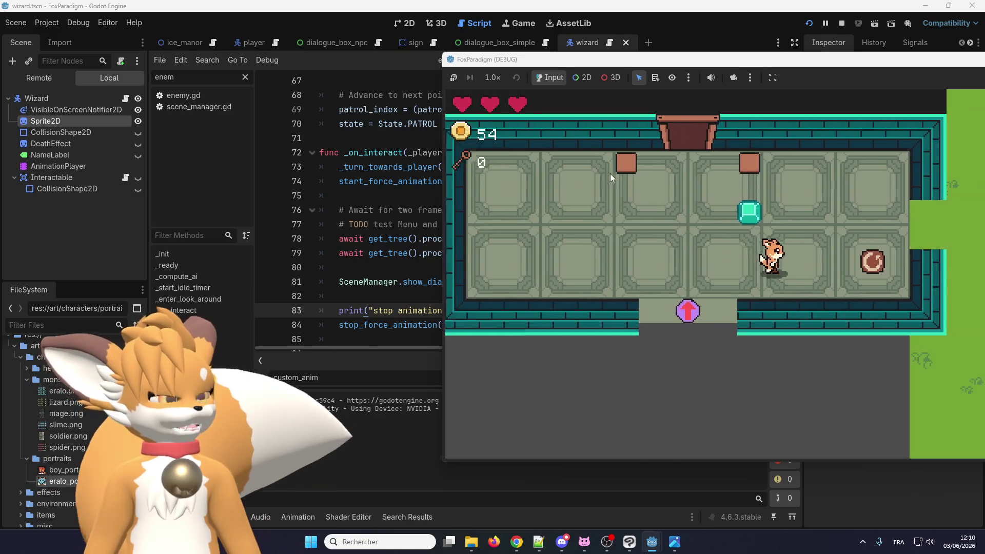
{"action": "key", "text": "Right"}
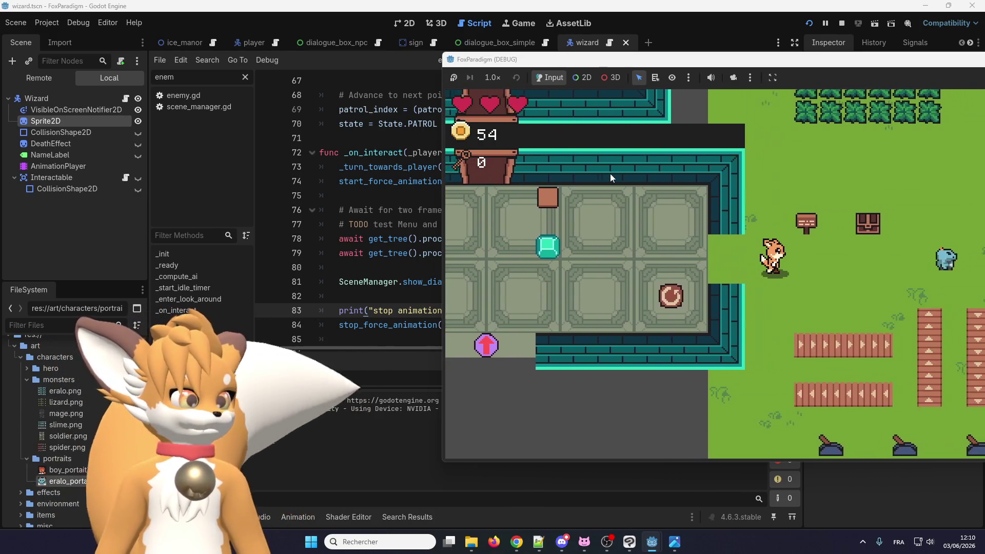
{"action": "key", "text": "Right"}
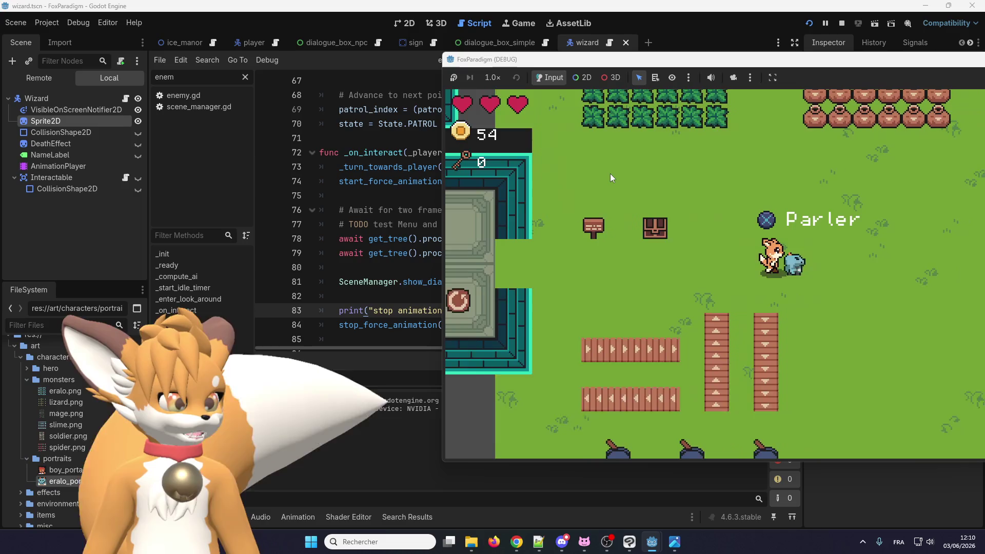
{"action": "key", "text": "Return"}
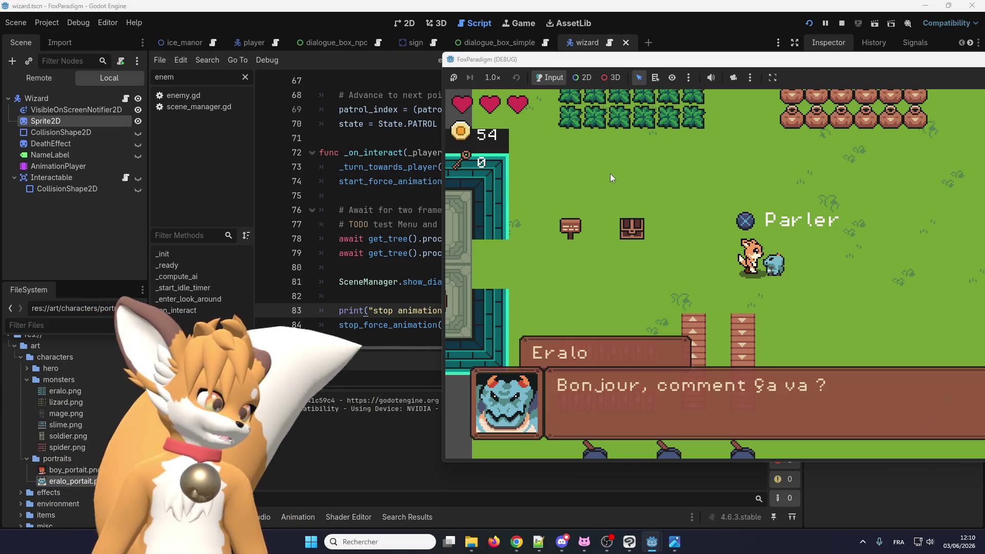
{"action": "key", "text": "space"}
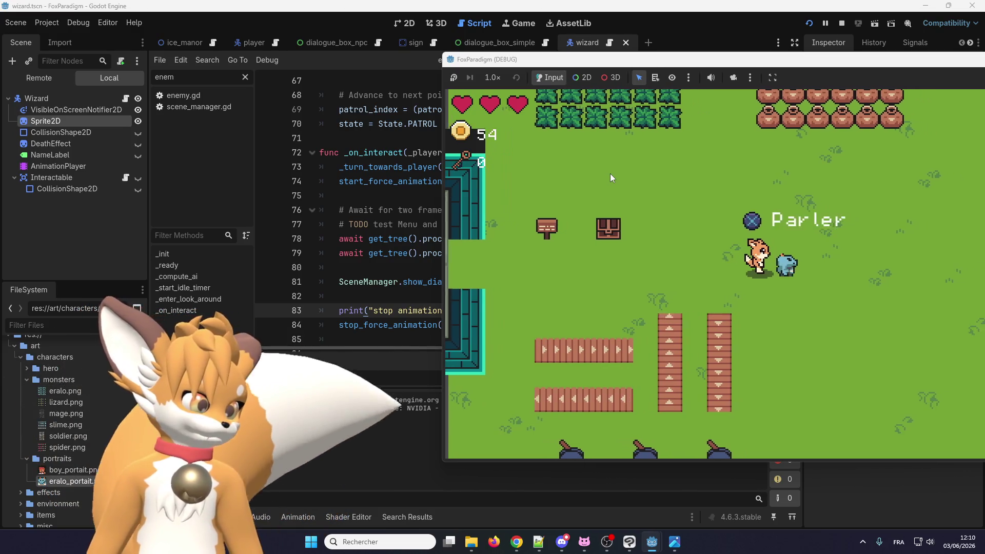
{"action": "key", "text": "space"}
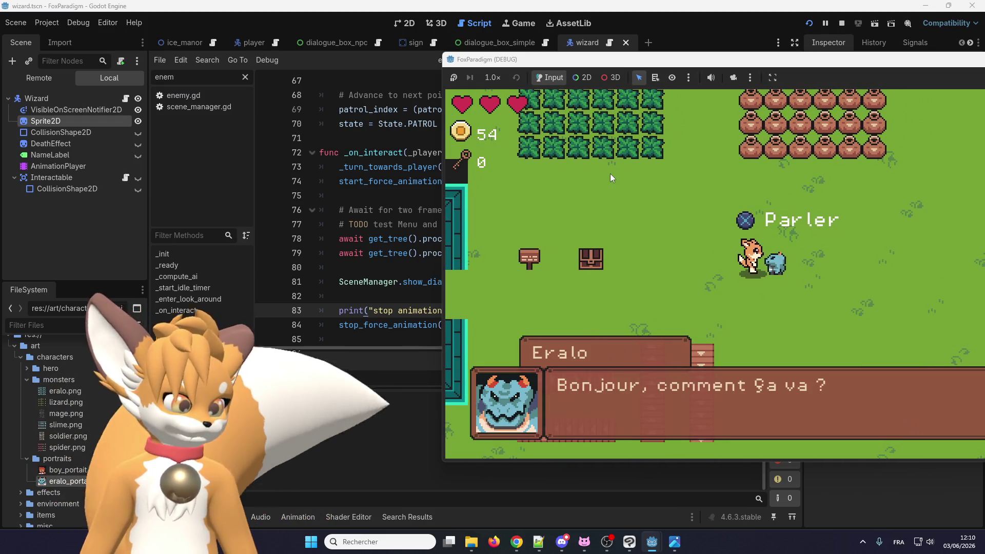
Move stop_force_animation() above show_dialogue_npc, delete the debug print line, and stop the game
{"action": "left_click", "coordinate": [408, 297]}
{"action": "left_click_drag", "start_coordinate": [463, 323], "coordinate": [338, 311]}
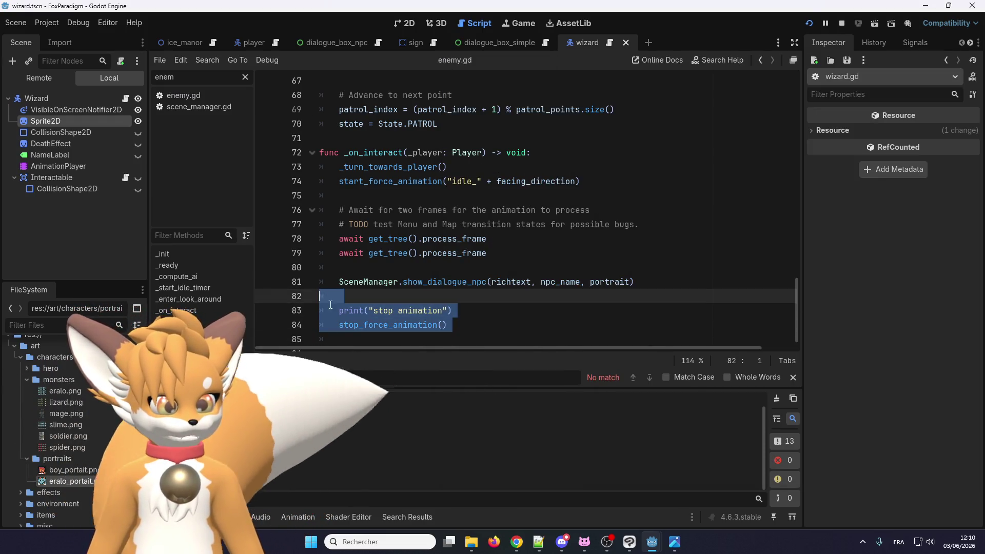
{"action": "key", "text": "BackSpace"}
{"action": "left_click", "coordinate": [375, 264]}
{"action": "key", "text": "Return"}
{"action": "key", "text": "ctrl+v"}
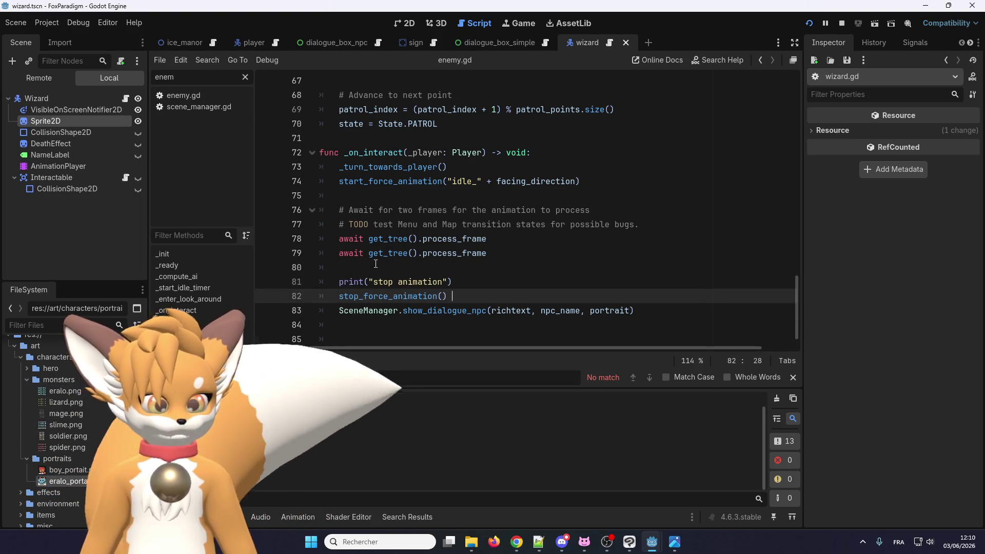
{"action": "left_click_drag", "start_coordinate": [459, 282], "coordinate": [319, 282]}
{"action": "key", "text": "BackSpace"}
{"action": "key", "text": "BackSpace"}
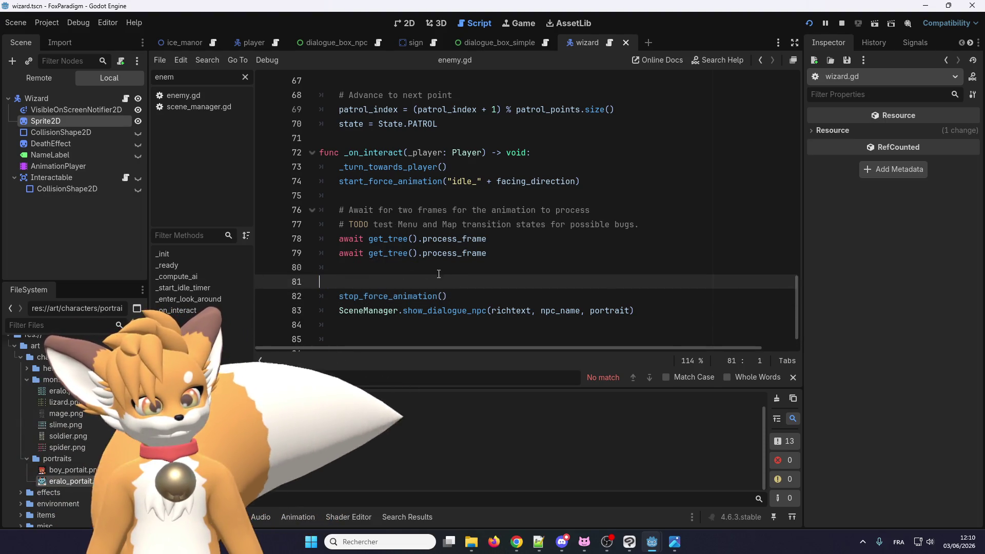
{"action": "left_click", "coordinate": [455, 278]}
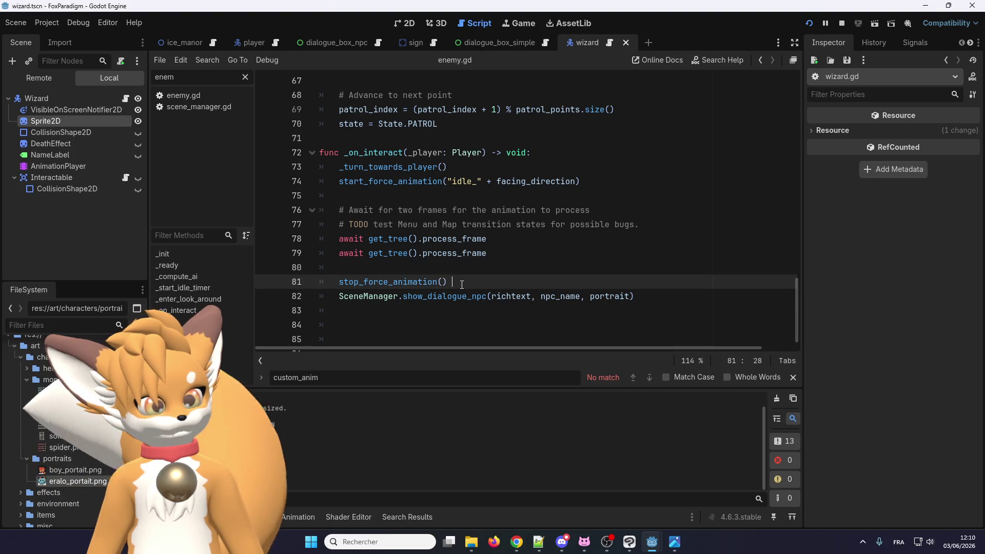
{"action": "left_click", "coordinate": [842, 24]}
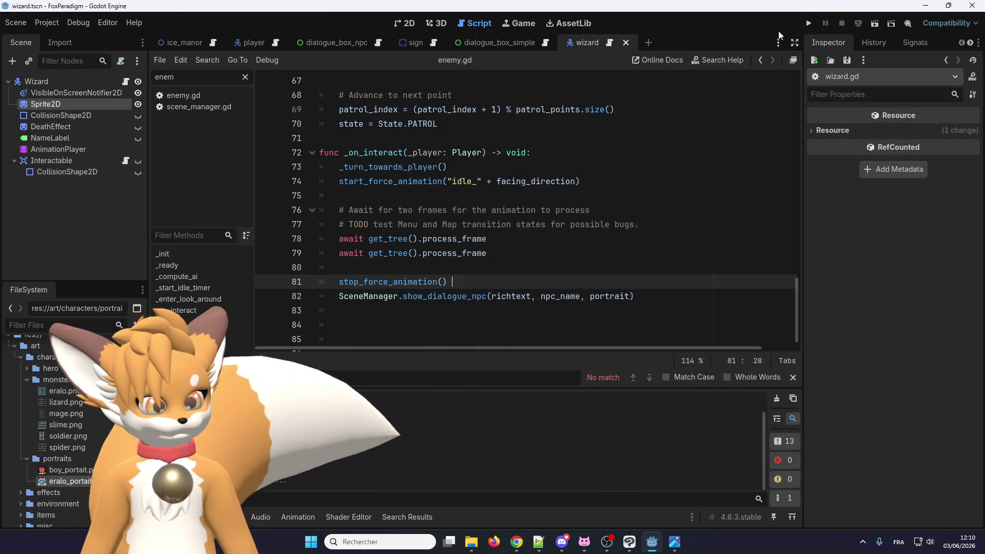
Relaunch the game, load the Ice Manor save, walk to Eralo, and open then close his dialogue
{"action": "left_click", "coordinate": [808, 24]}
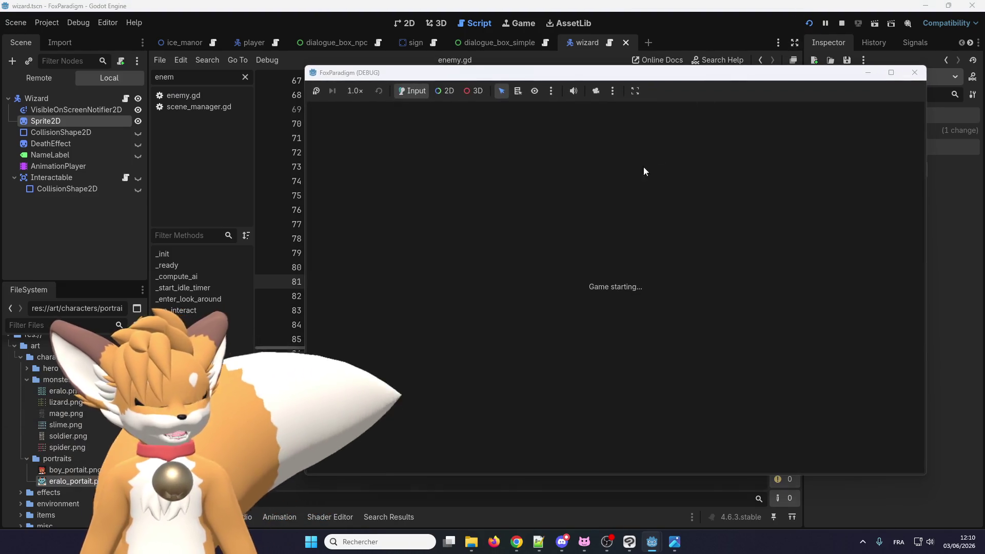
{"action": "key", "text": "Return"}
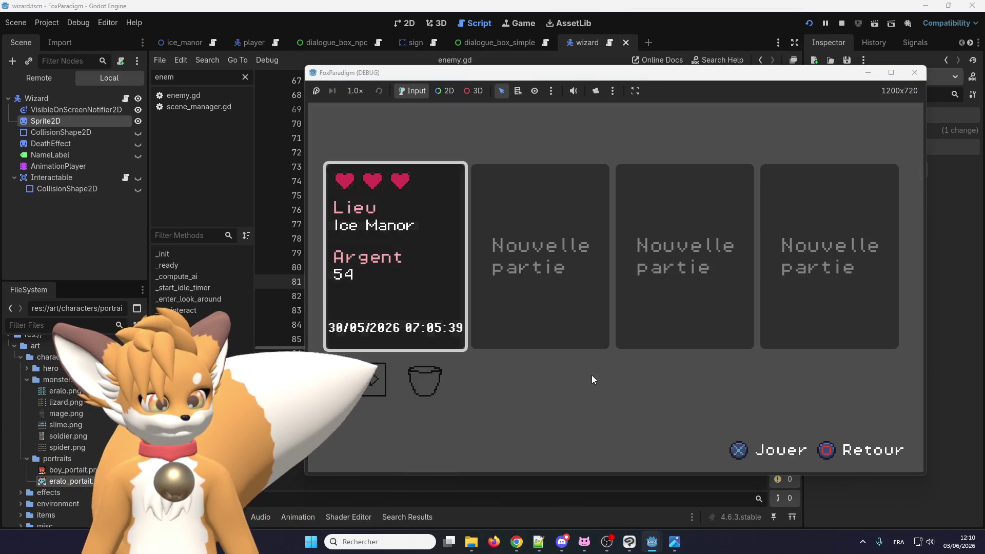
{"action": "key", "text": "Return"}
{"action": "key", "text": "Right"}
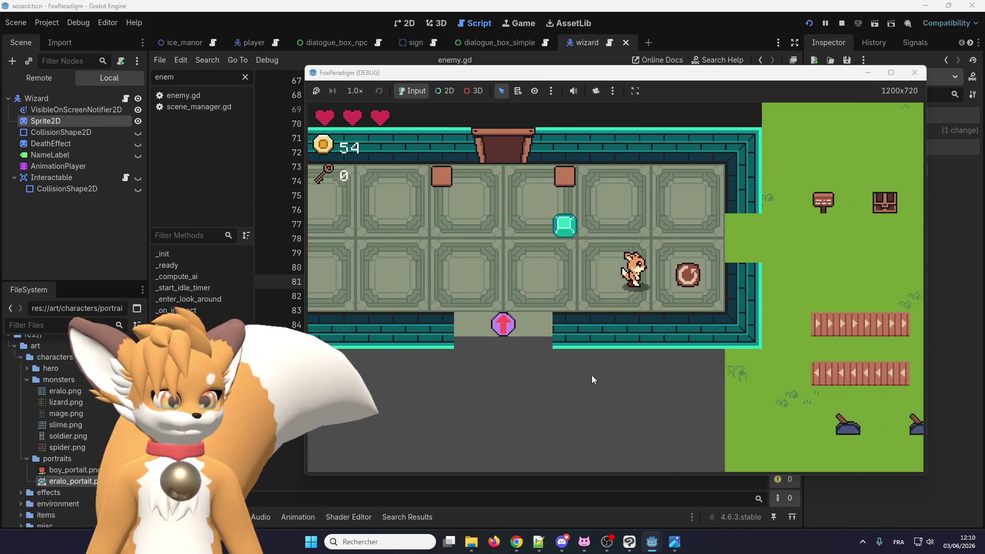
{"action": "key", "text": "Right"}
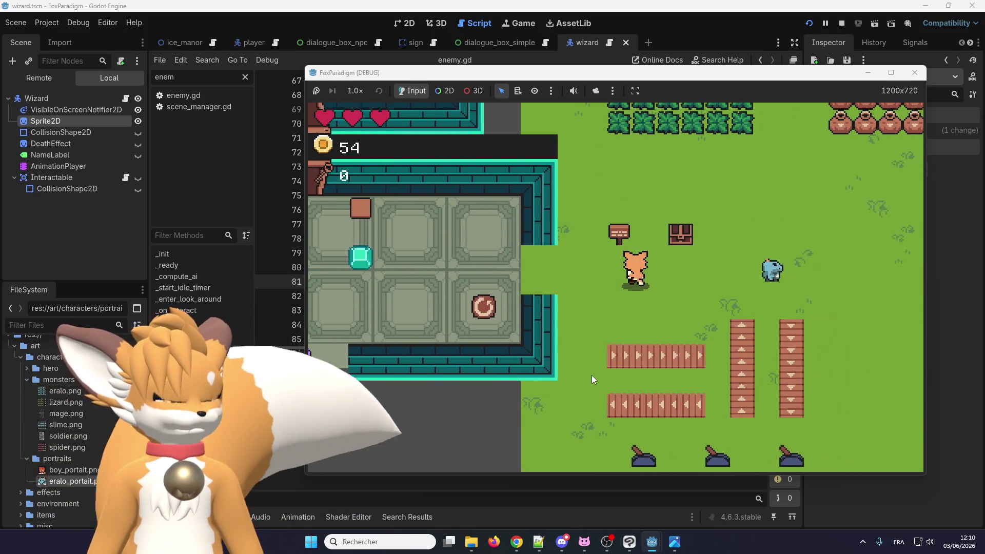
{"action": "key", "text": "Right"}
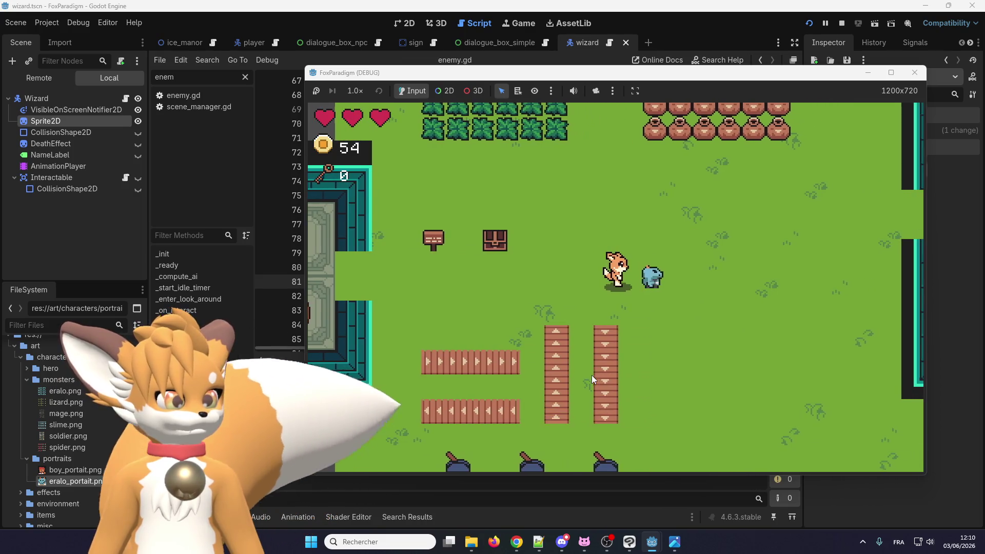
{"action": "key", "text": "Right"}
{"action": "key", "text": "e"}
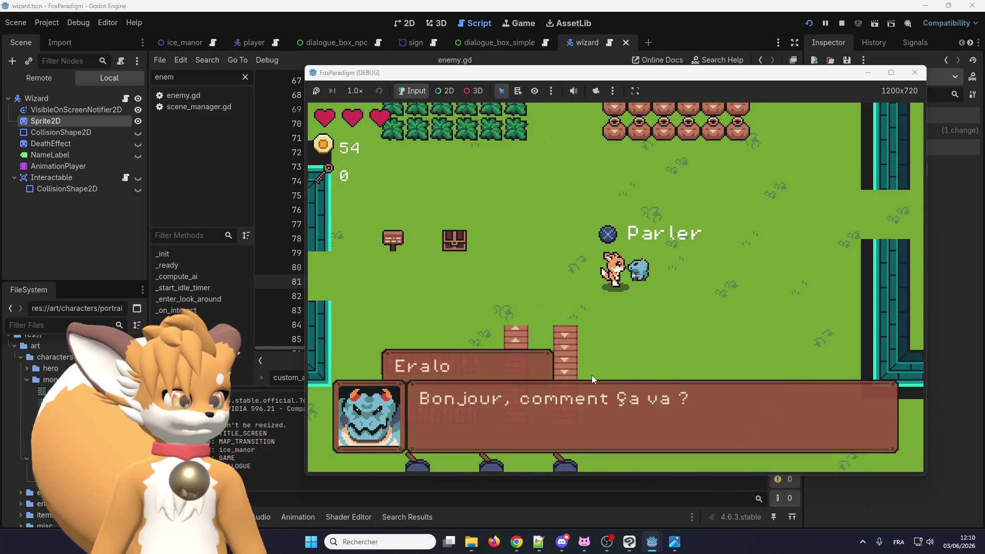
{"action": "key", "text": "e"}
Move around Eralo, reopening and dismissing his dialogue box several times
{"action": "key", "text": "Up"}
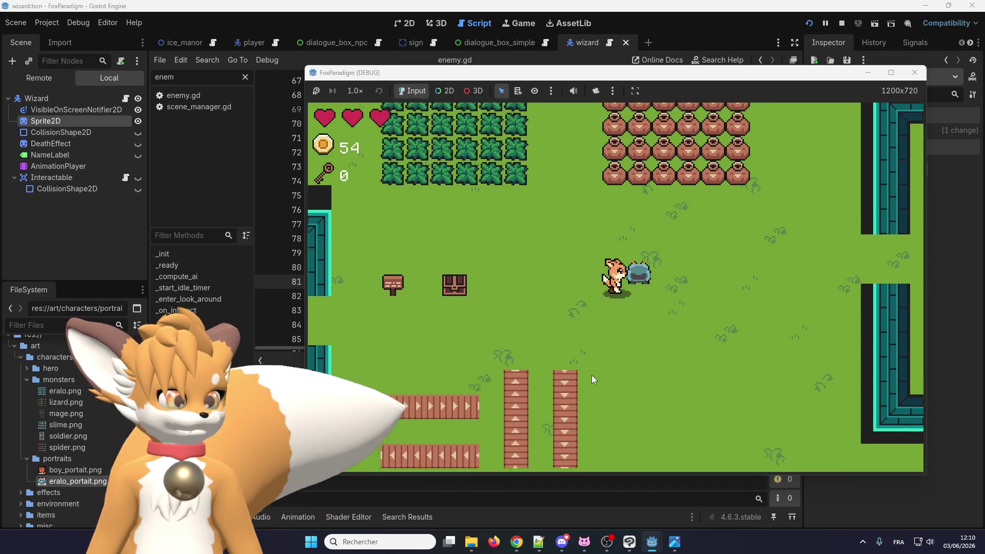
{"action": "key", "text": "Left"}
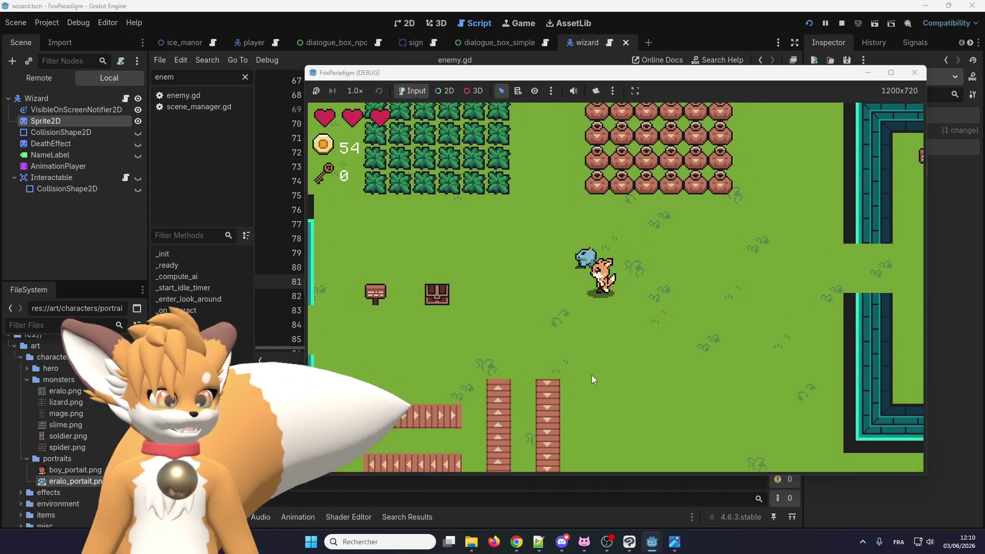
{"action": "key", "text": "e"}
{"action": "key", "text": "e"}
{"action": "key", "text": "Up"}
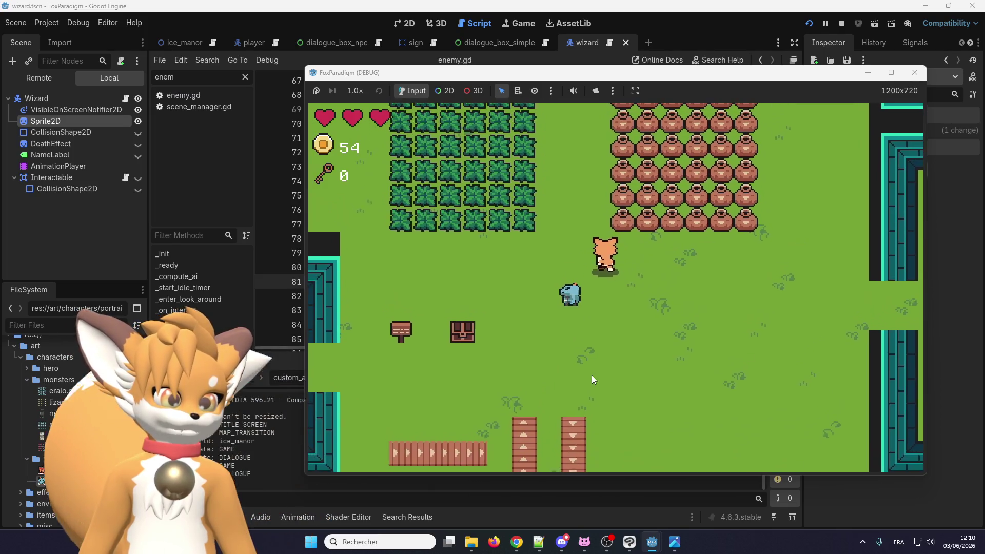
{"action": "key", "text": "Left"}
{"action": "key", "text": "e"}
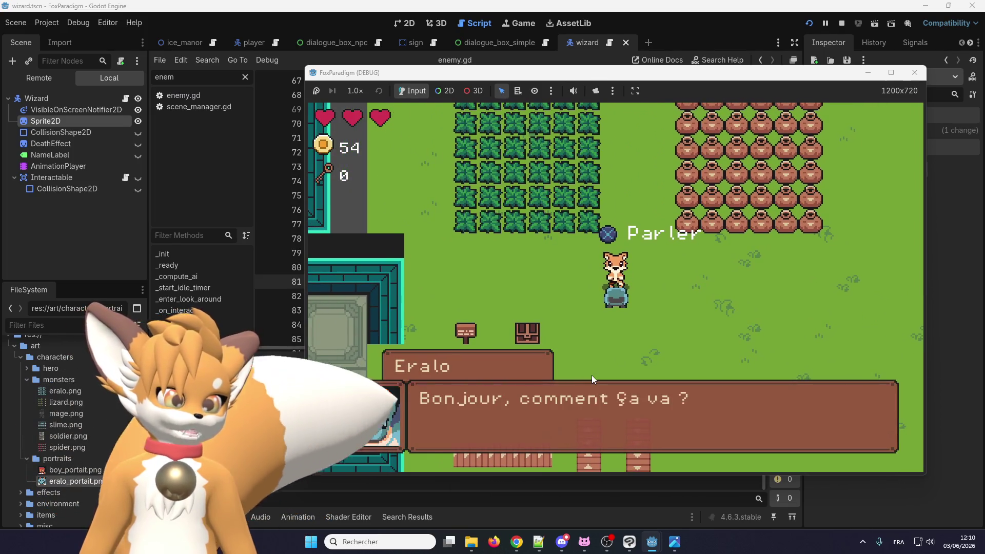
{"action": "key", "text": "e"}
{"action": "key", "text": "Down"}
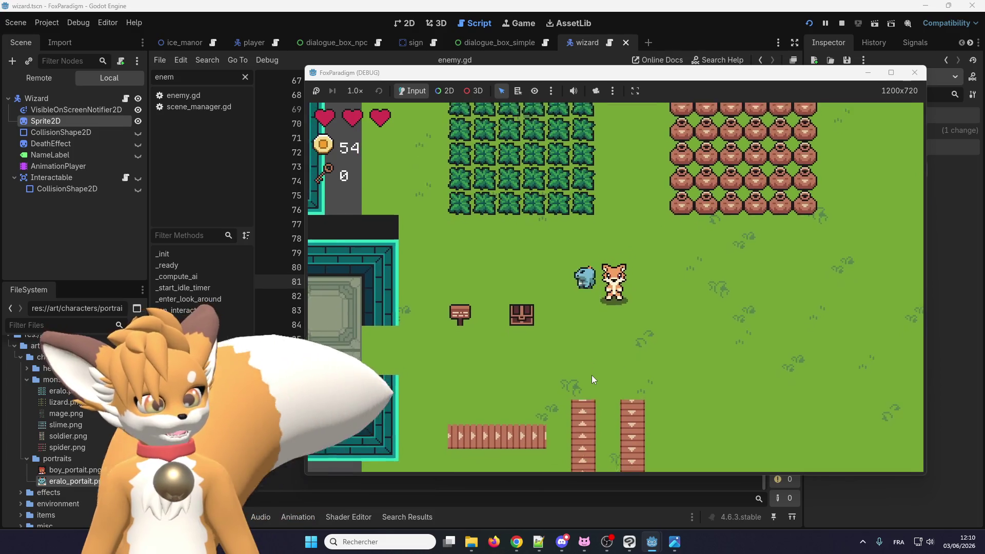
{"action": "key", "text": "Up"}
{"action": "key", "text": "e"}
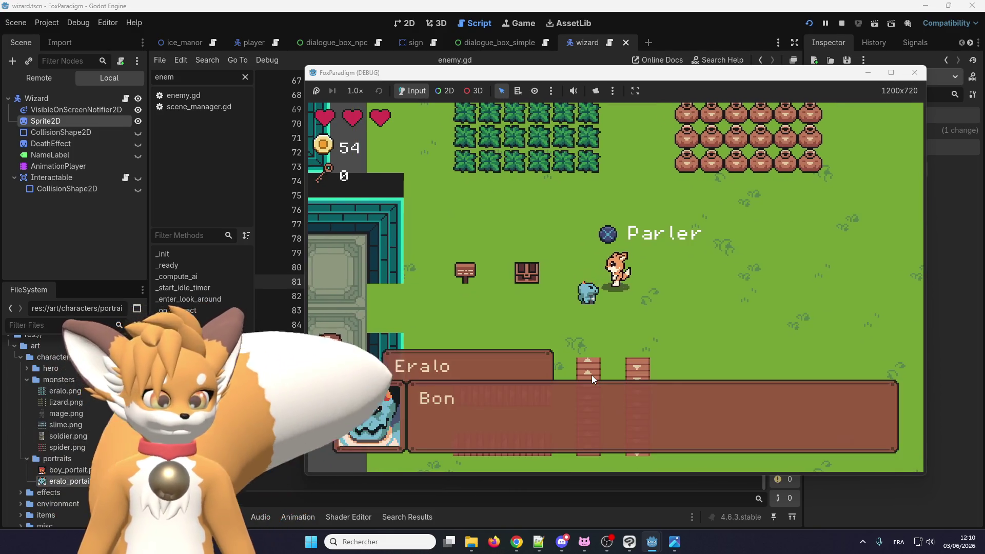
{"action": "key", "text": "e"}
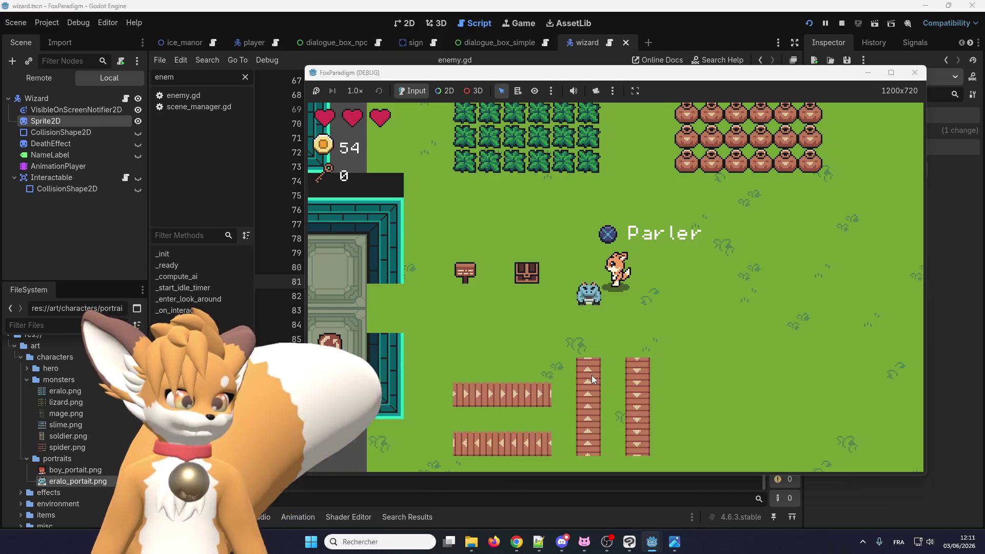
{"action": "key", "text": "Down"}
{"action": "key", "text": "e"}
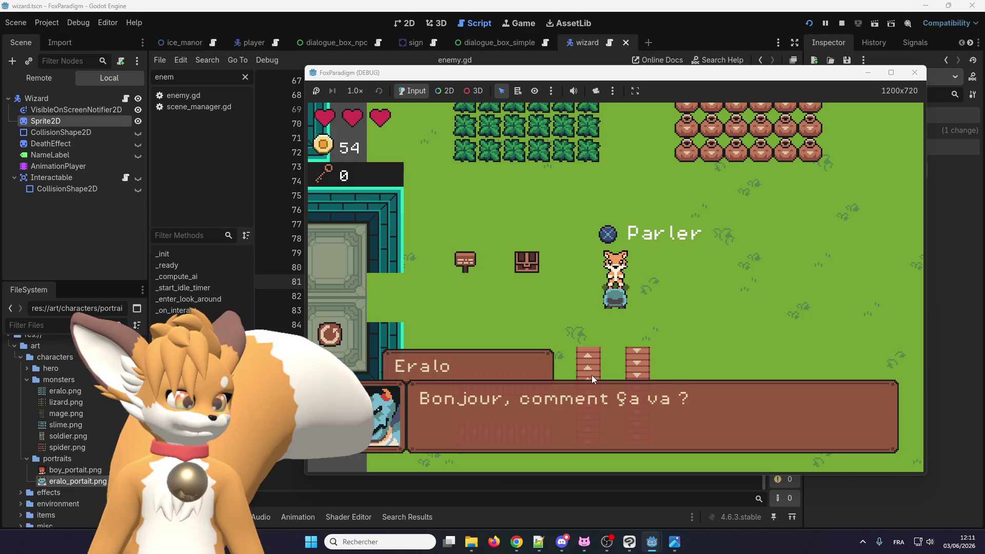
{"action": "key", "text": "e"}
{"action": "key", "text": "Right"}
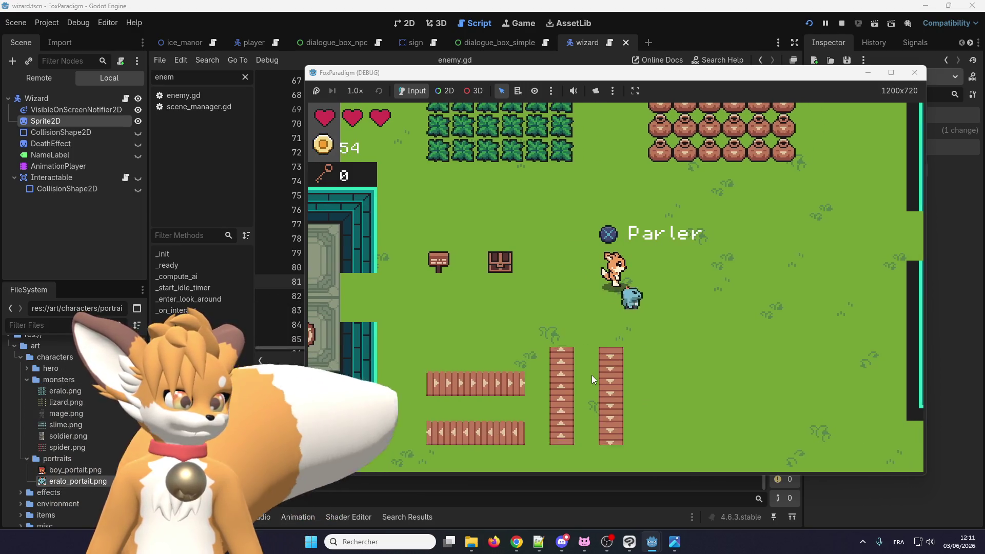
{"action": "key", "text": "e"}
{"action": "key", "text": "e"}
{"action": "key", "text": "Down"}
Walk the fox around the area, collecting a coin, then close the game window
{"action": "key", "text": "Right"}
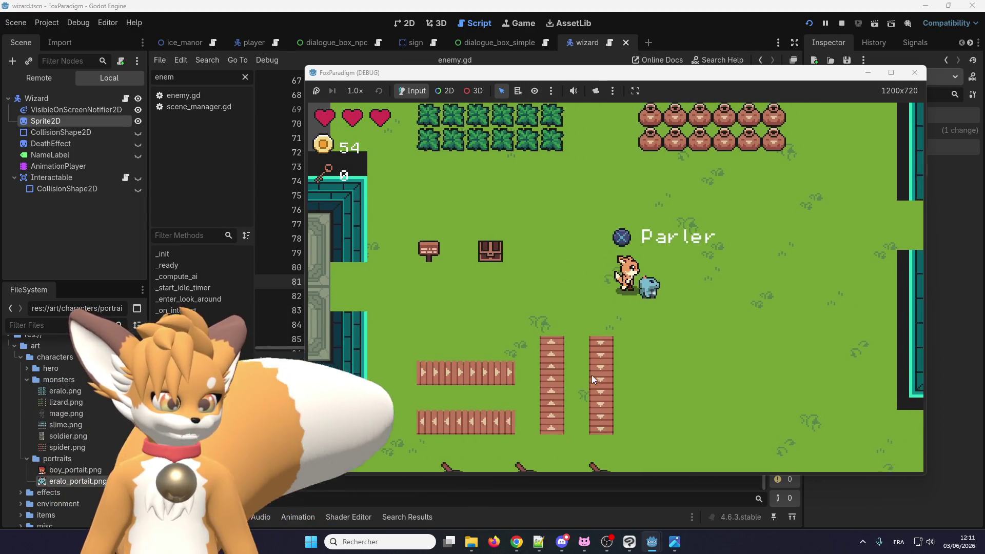
{"action": "key", "text": "Right"}
{"action": "key", "text": "Down"}
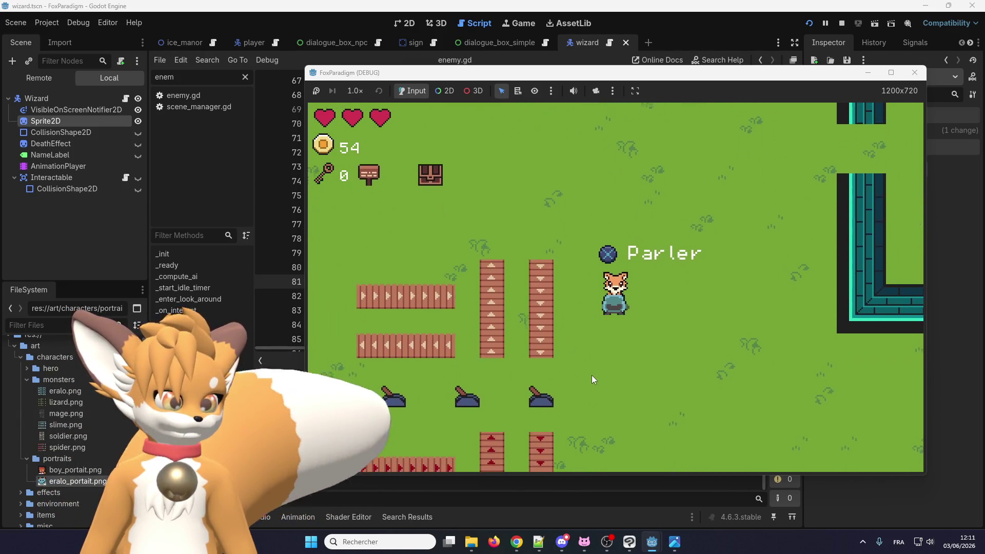
{"action": "key", "text": "Down"}
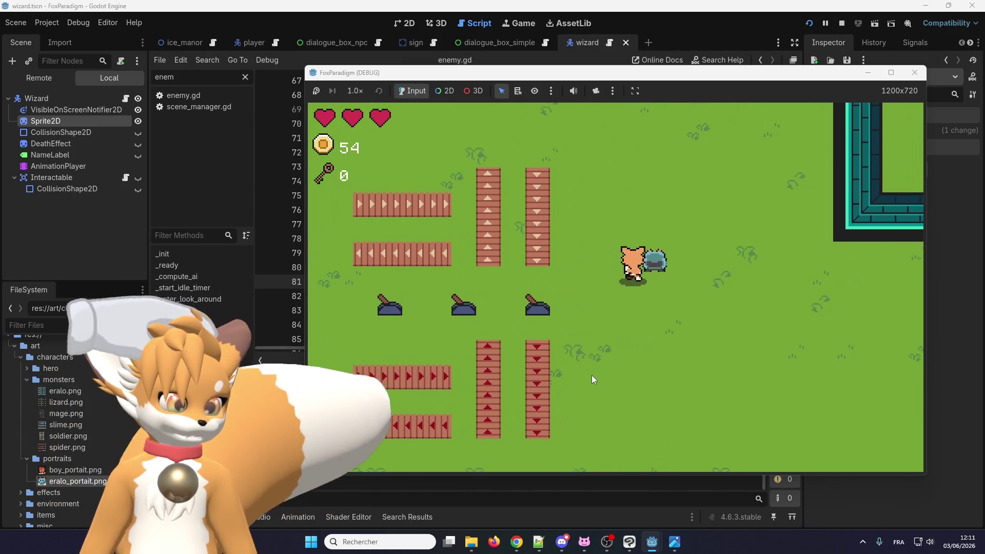
{"action": "key", "text": "Up"}
{"action": "key", "text": "Right"}
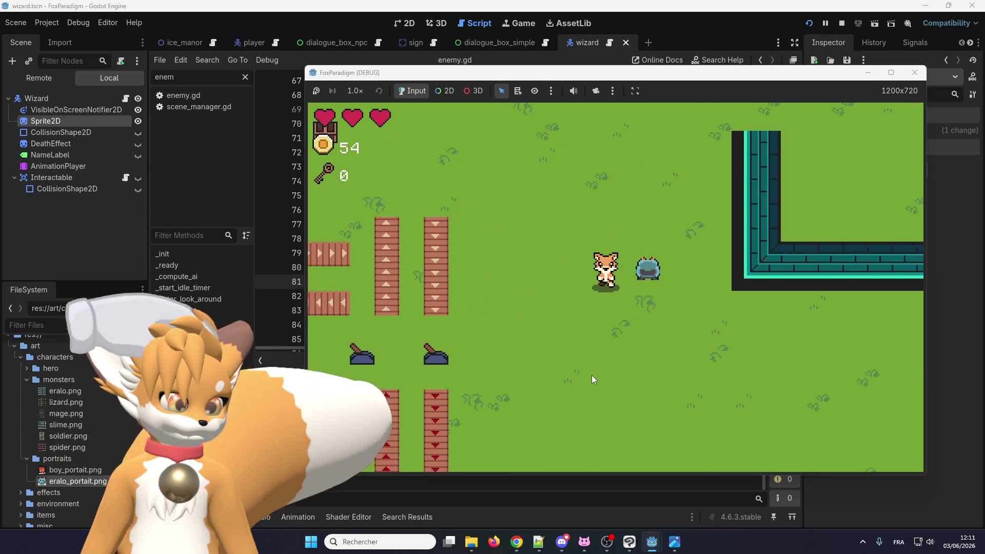
{"action": "key", "text": "Left"}
{"action": "key", "text": "Up"}
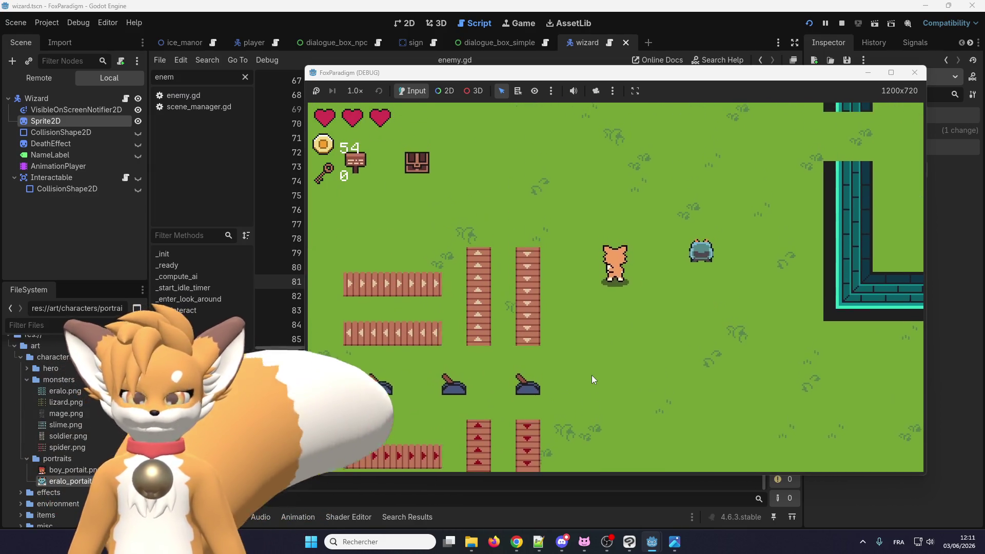
{"action": "key", "text": "Up"}
{"action": "key", "text": "Left"}
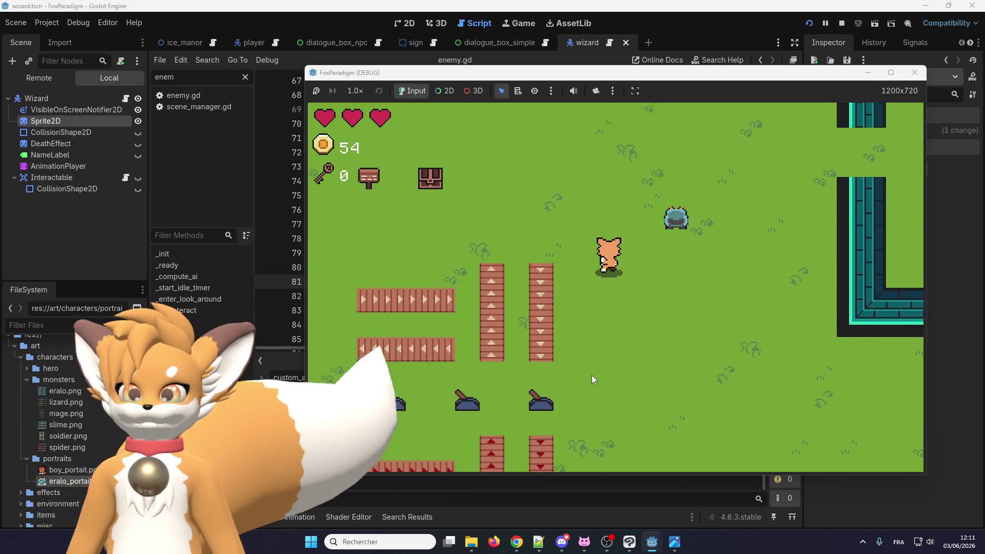
{"action": "key", "text": "Up"}
{"action": "key", "text": "Right"}
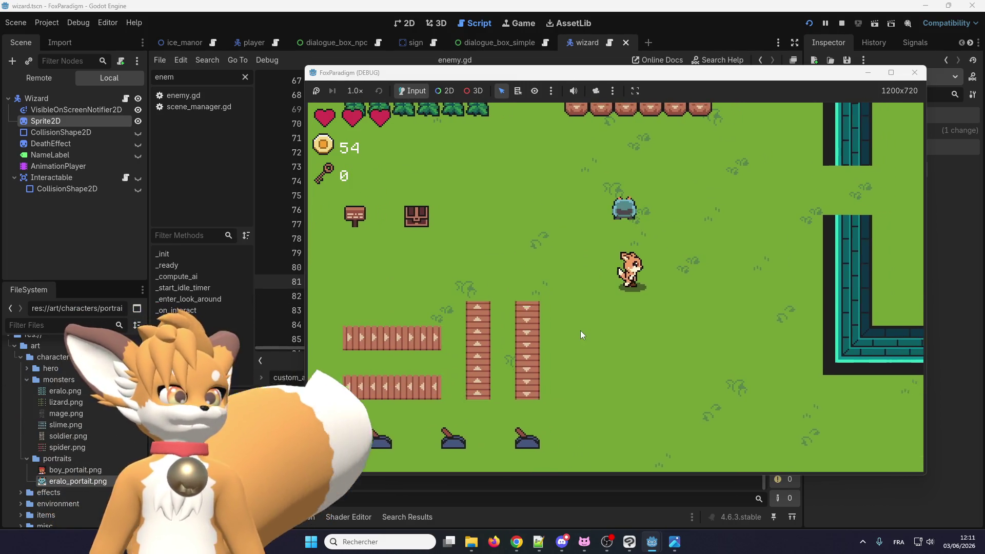
{"action": "key", "text": "Up"}
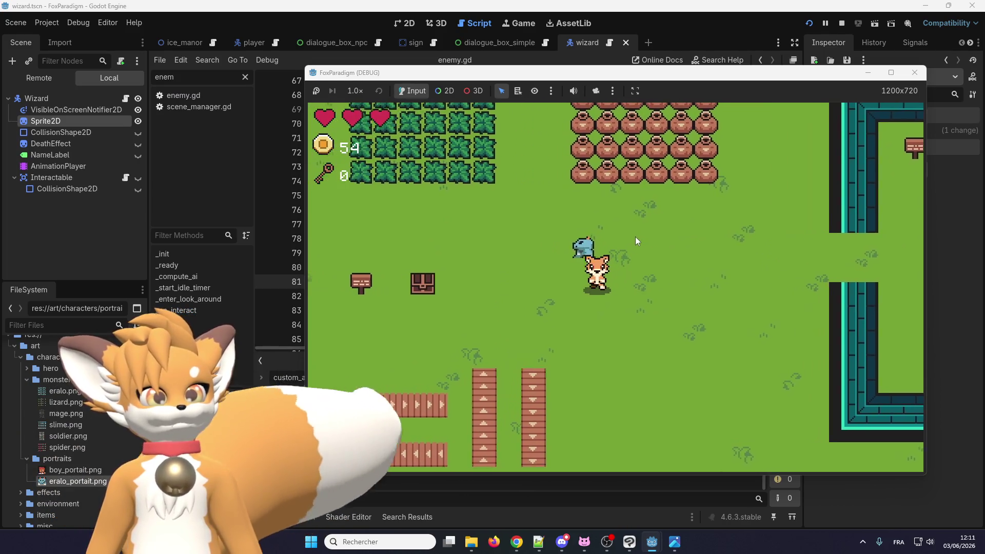
{"action": "key", "text": "Left"}
{"action": "key", "text": "Up"}
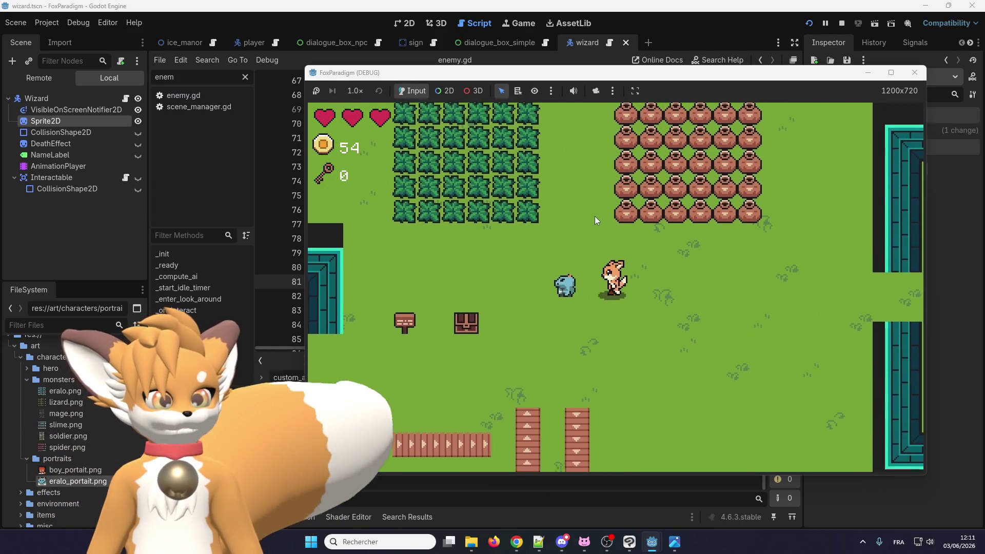
{"action": "key", "text": "Left"}
{"action": "key", "text": "Down"}
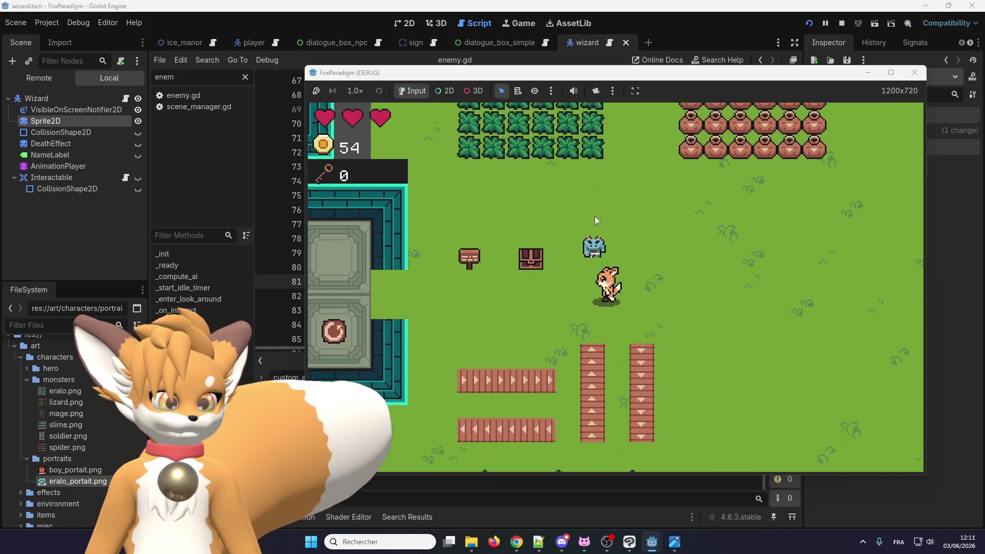
{"action": "key", "text": "Up"}
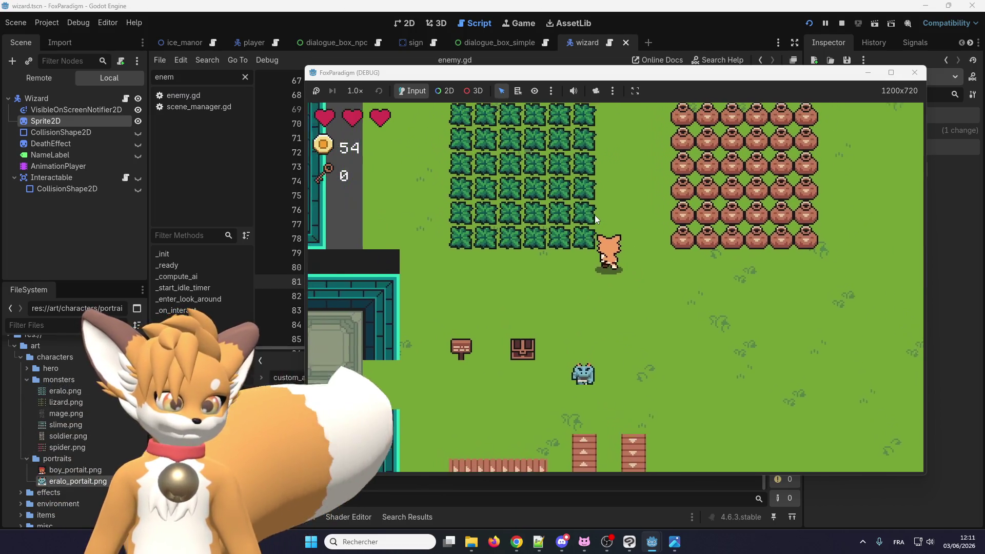
{"action": "key", "text": "Up"}
{"action": "key", "text": "Right"}
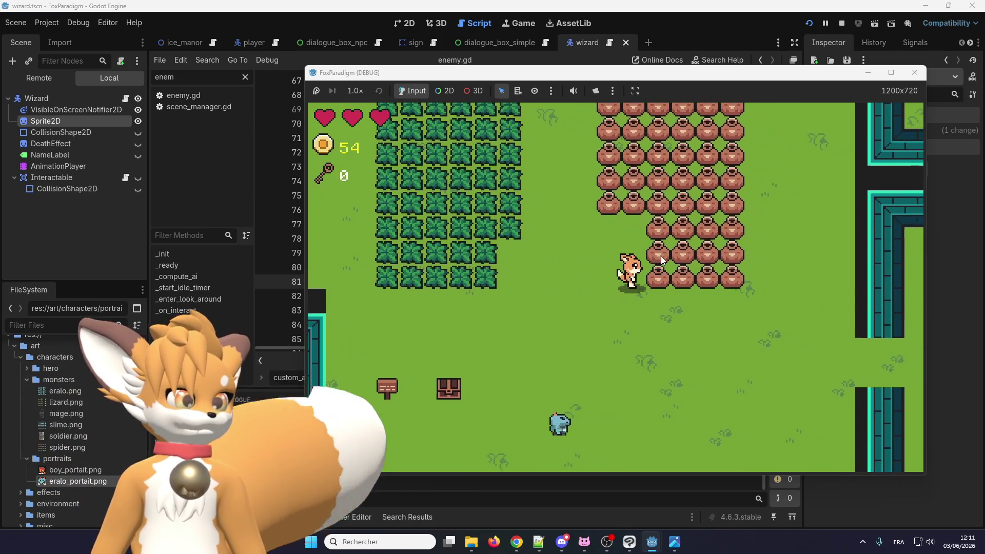
{"action": "key", "text": "Down"}
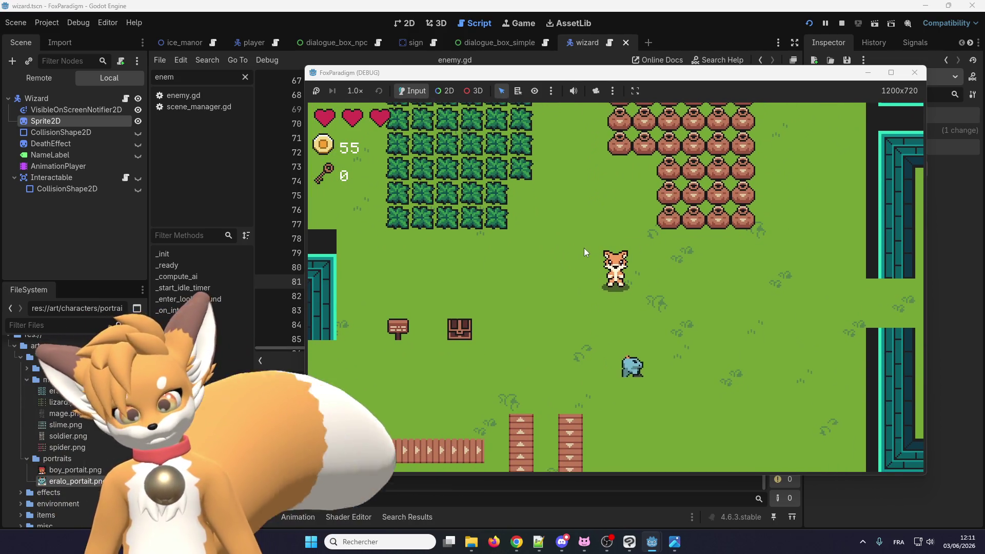
{"action": "key", "text": "Up"}
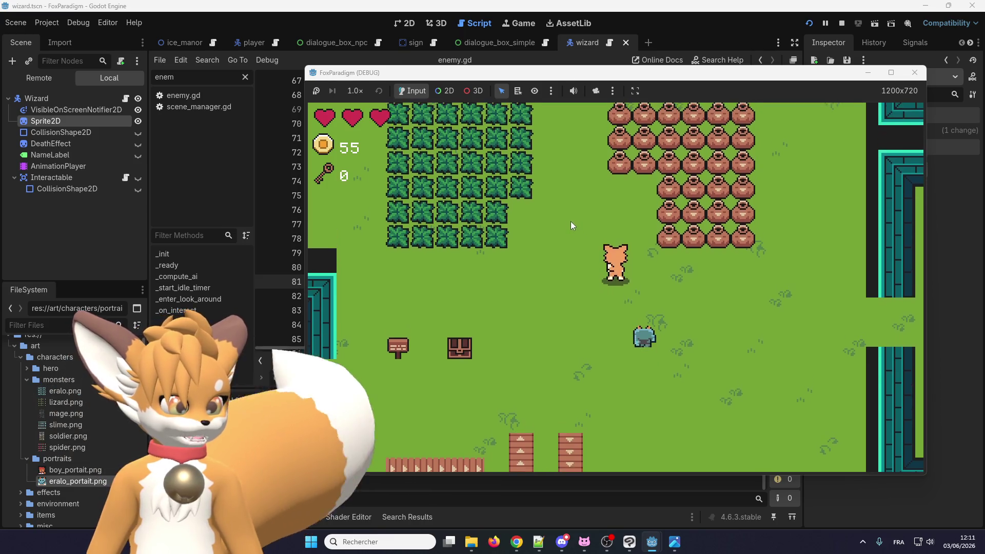
{"action": "key", "text": "Right"}
{"action": "key", "text": "Down"}
{"action": "key", "text": "Left"}
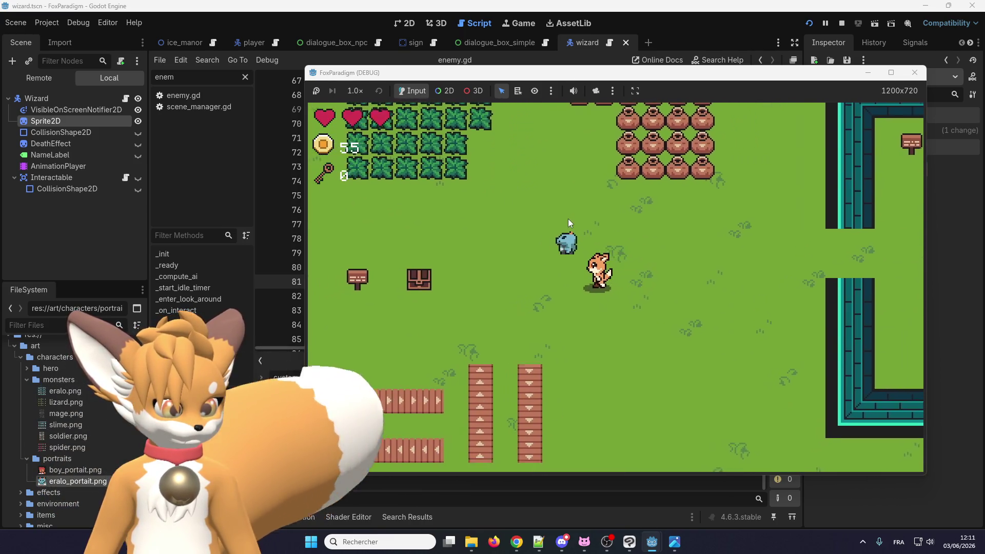
{"action": "key", "text": "Left"}
{"action": "key", "text": "Up"}
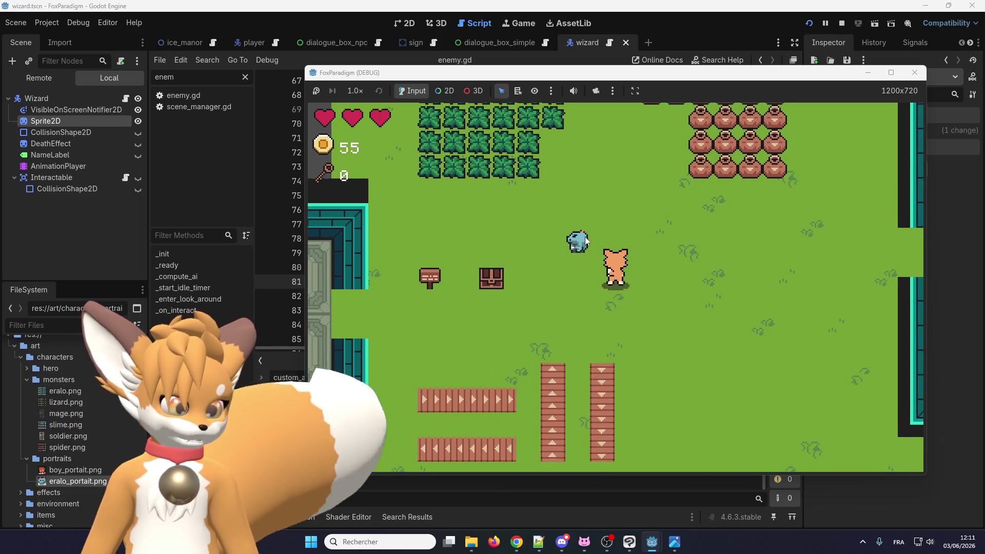
{"action": "key", "text": "Up"}
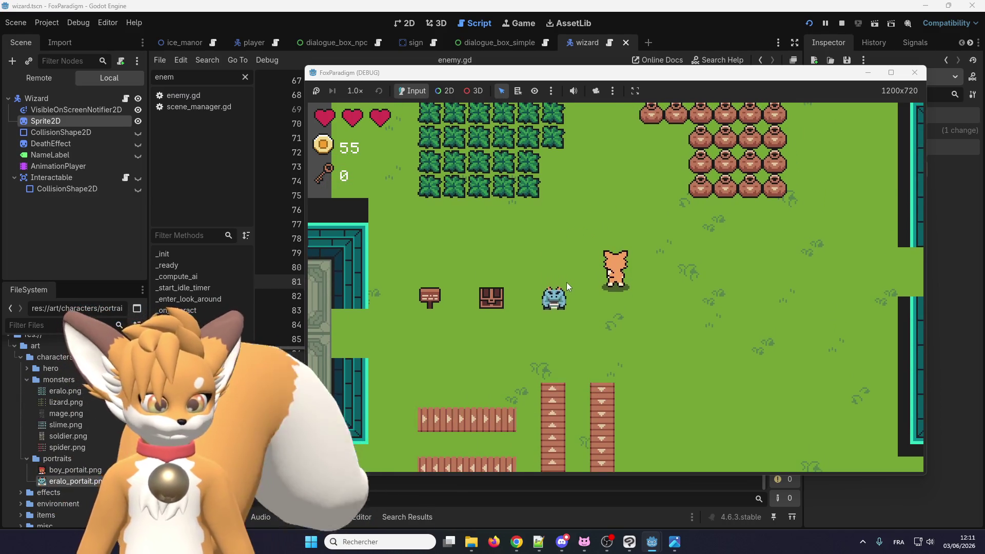
{"action": "key", "text": "Right"}
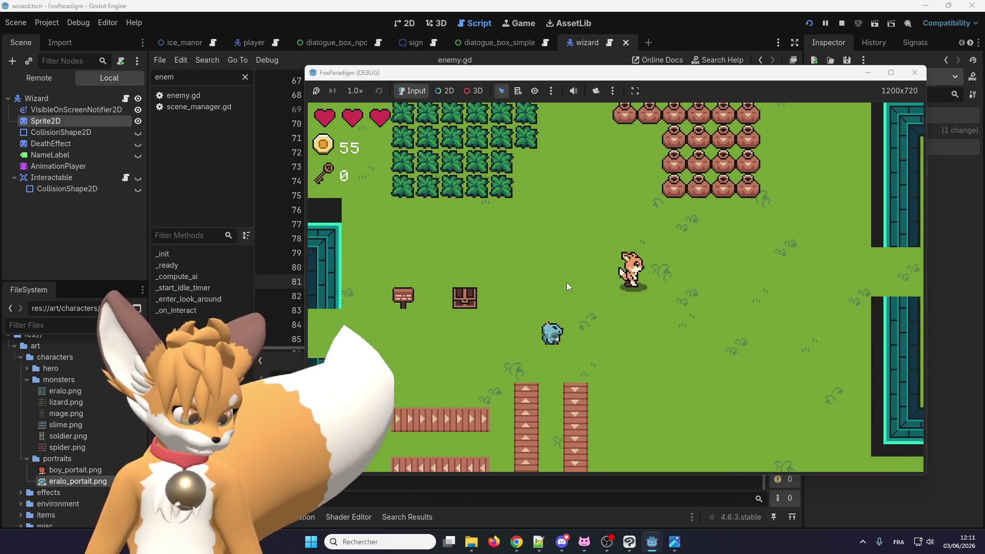
{"action": "key", "text": "Left"}
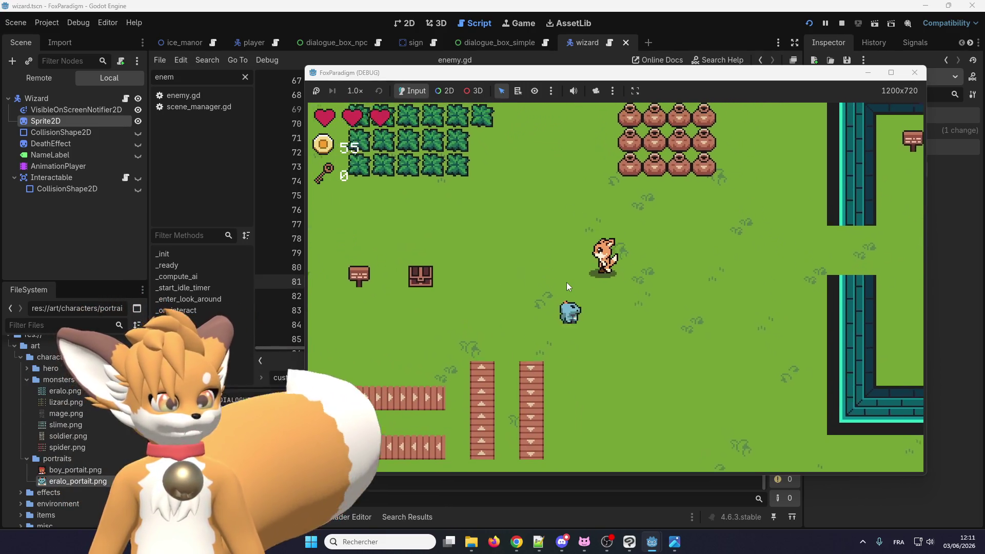
{"action": "key", "text": "Up"}
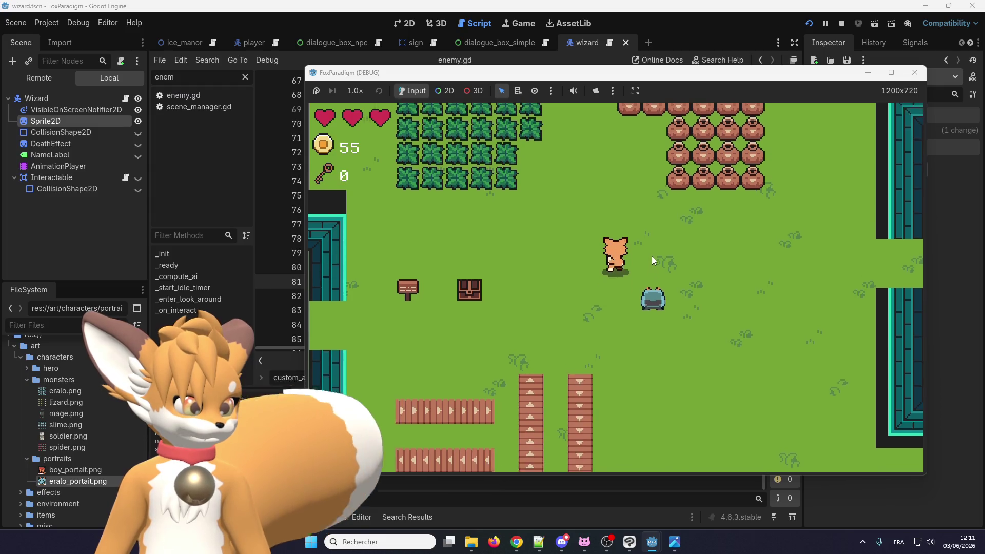
{"action": "key", "text": "Down"}
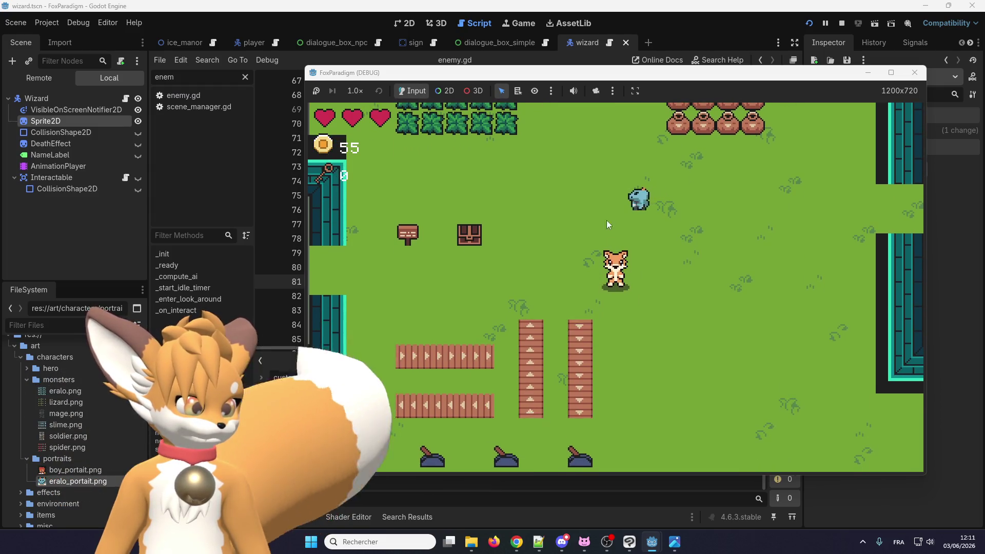
{"action": "key", "text": "Up"}
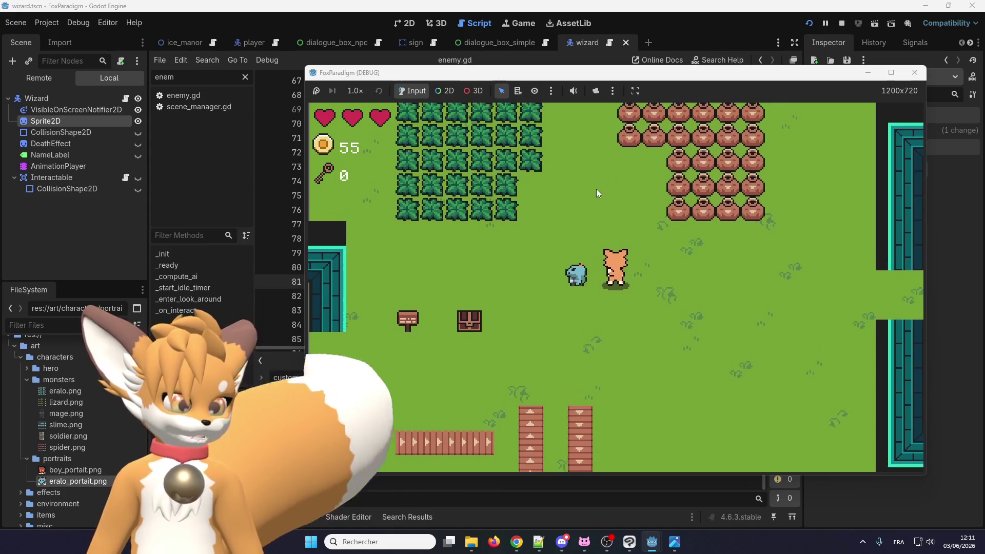
{"action": "key", "text": "Left"}
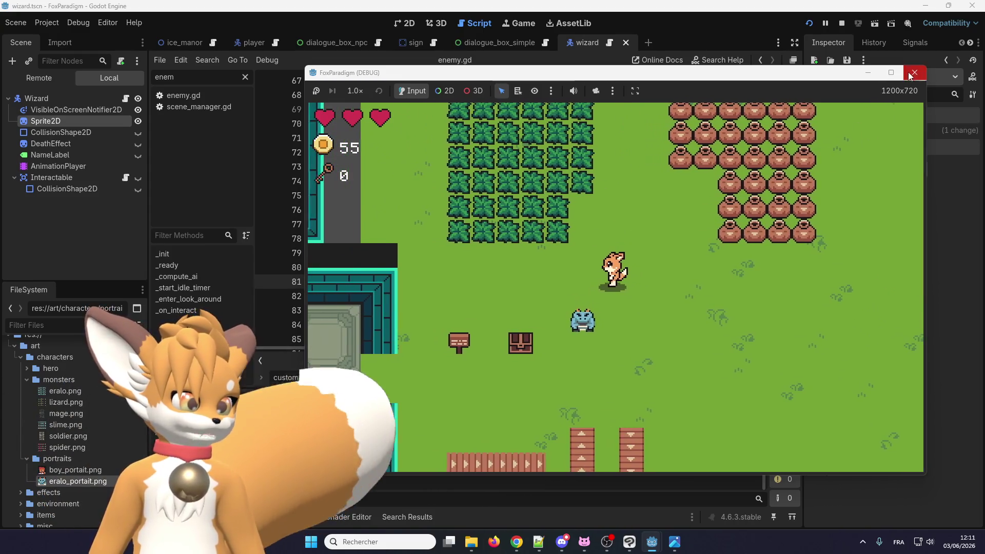
{"action": "left_click", "coordinate": [910, 76]}
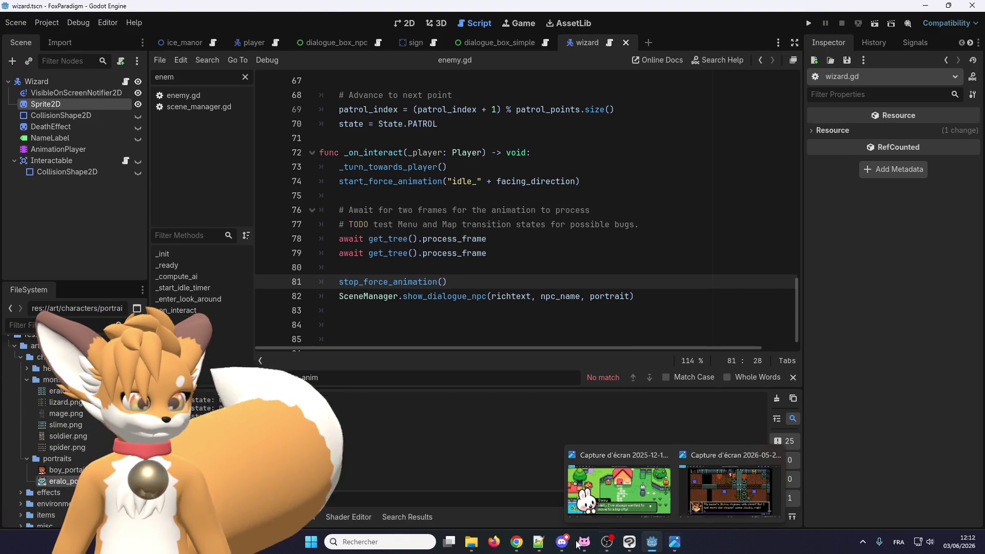
Bring up the Reptile folder in File Explorer and open eralo.png
{"action": "mouse_move", "coordinate": [468, 545]}
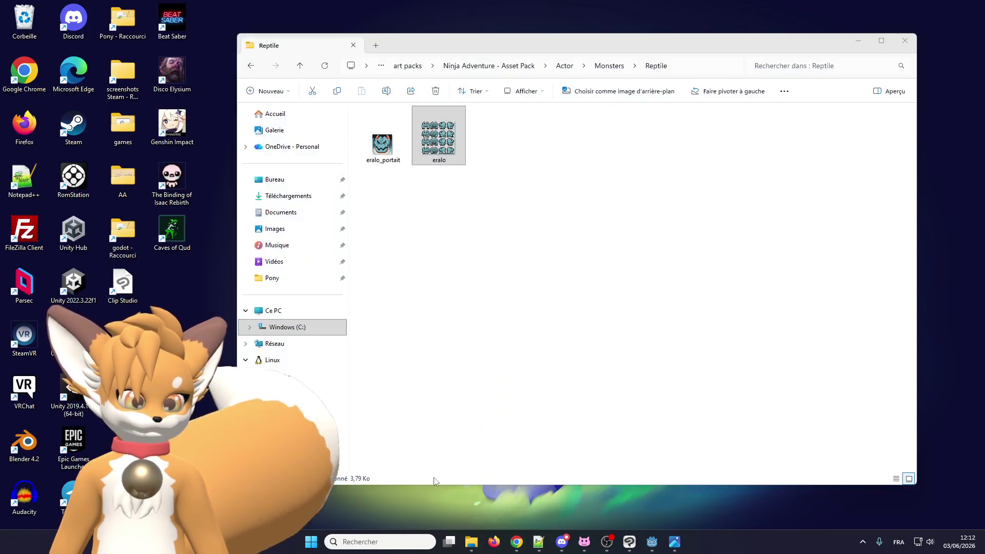
{"action": "left_click", "coordinate": [425, 490]}
{"action": "double_click", "coordinate": [418, 141]}
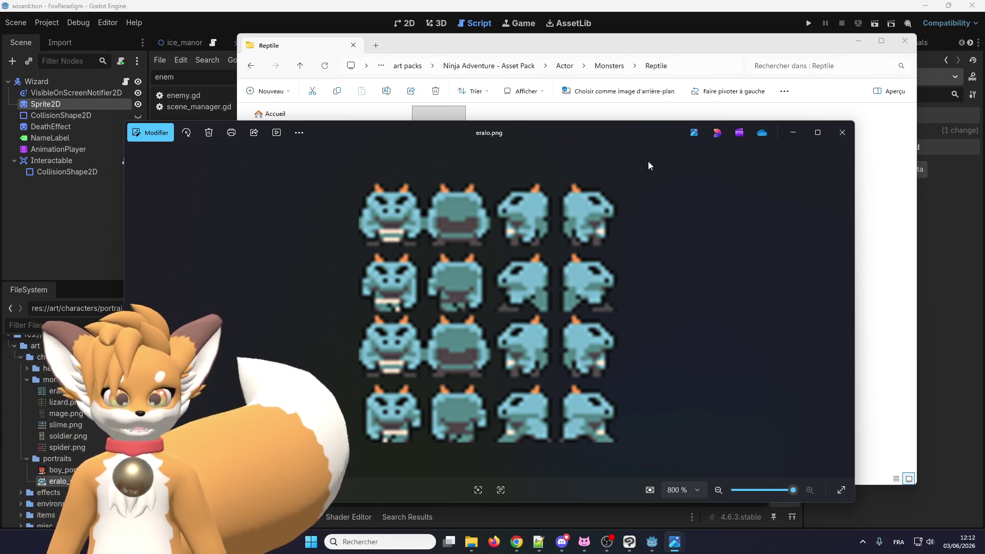
Maximize Photos to view the eralo sprite sheet, then close Photos
{"action": "left_click", "coordinate": [818, 133]}
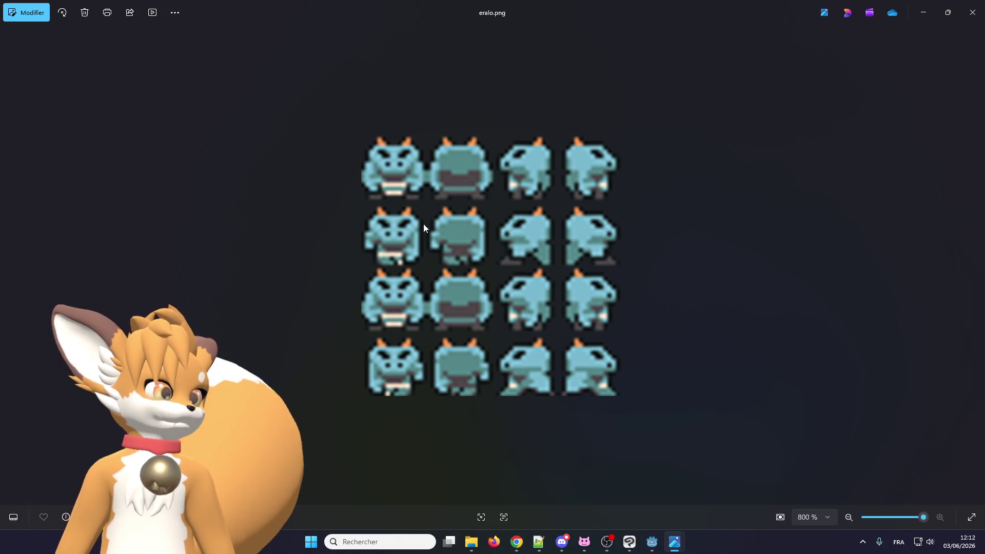
{"action": "left_click", "coordinate": [973, 12]}
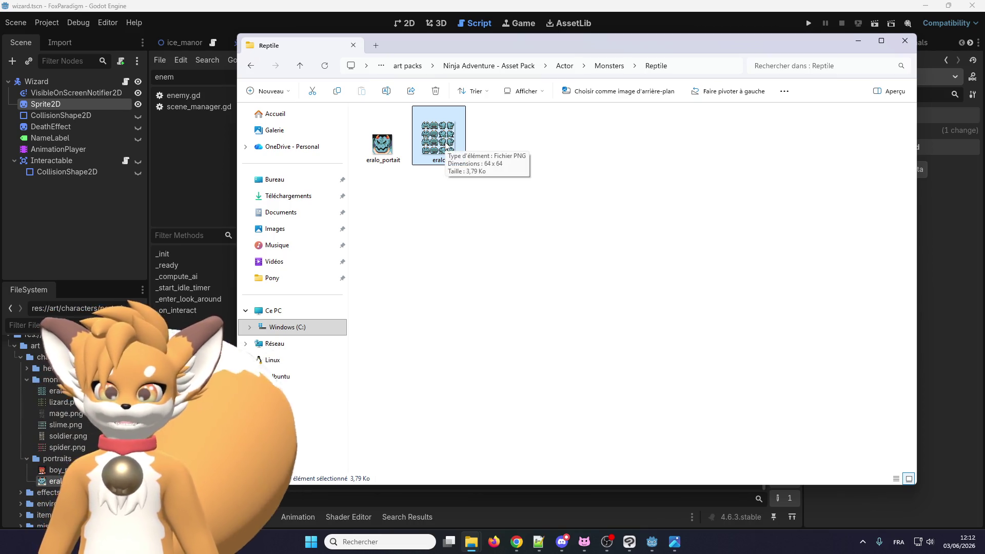
Step File Explorer back via Monsters to the Actor folder, select Characters, then return to Godot
{"action": "left_click", "coordinate": [611, 65]}
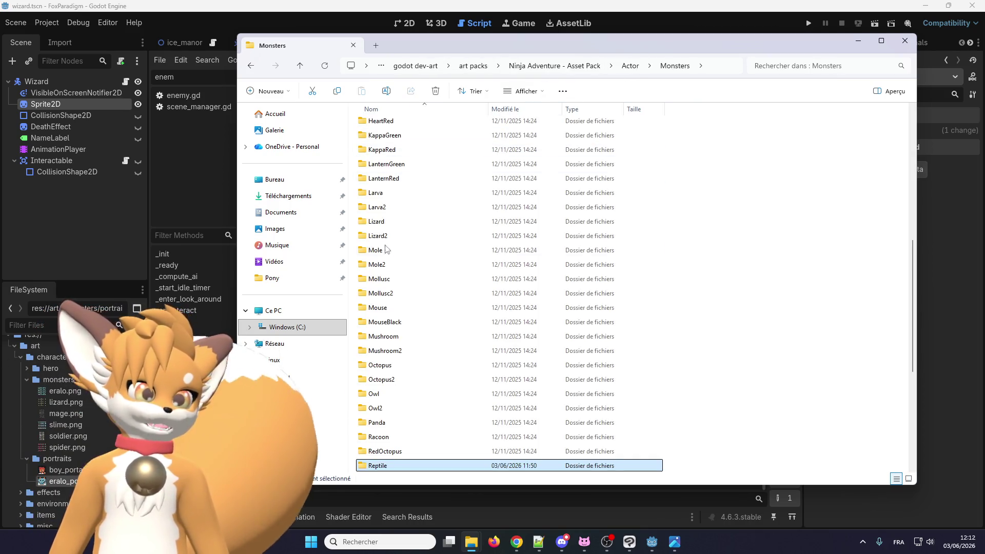
{"action": "scroll", "coordinate": [418, 297], "scroll_direction": "up", "scroll_amount": 2}
{"action": "scroll", "coordinate": [418, 296], "scroll_direction": "up", "scroll_amount": 3}
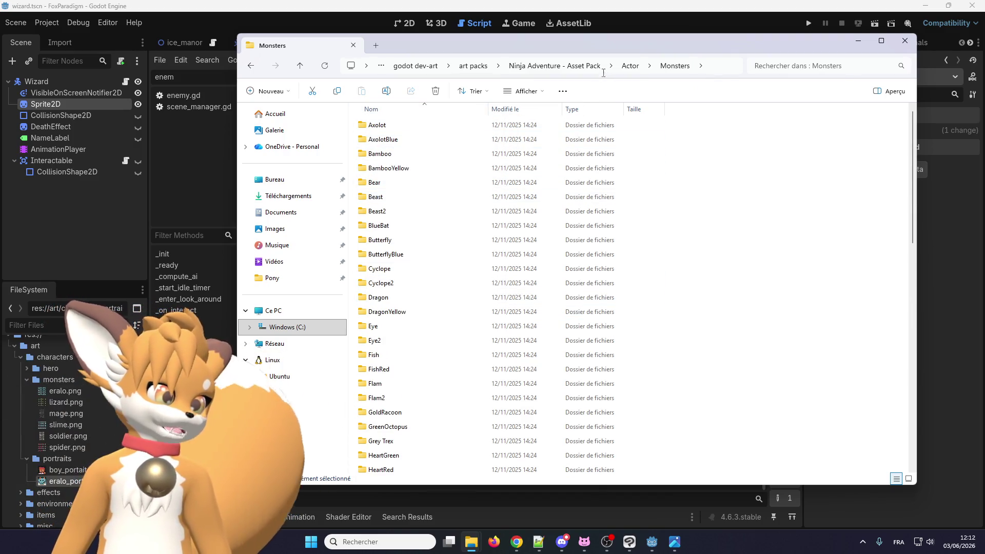
{"action": "left_click", "coordinate": [626, 67]}
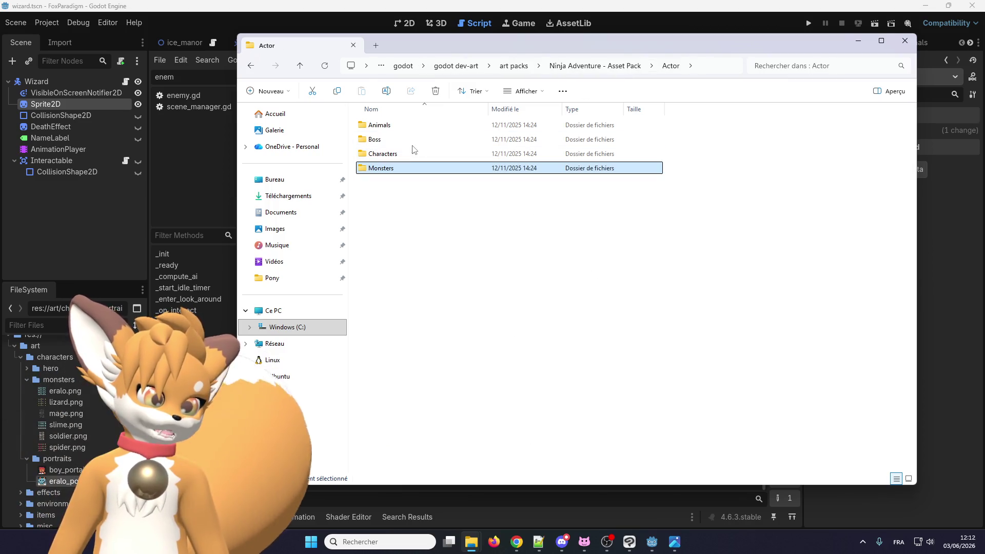
{"action": "left_click", "coordinate": [410, 154]}
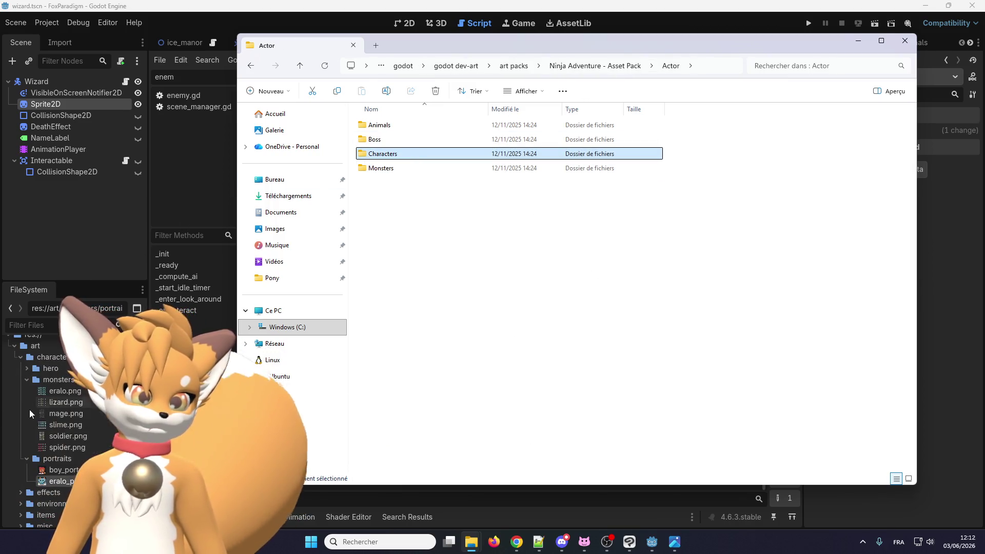
{"action": "left_click", "coordinate": [65, 388]}
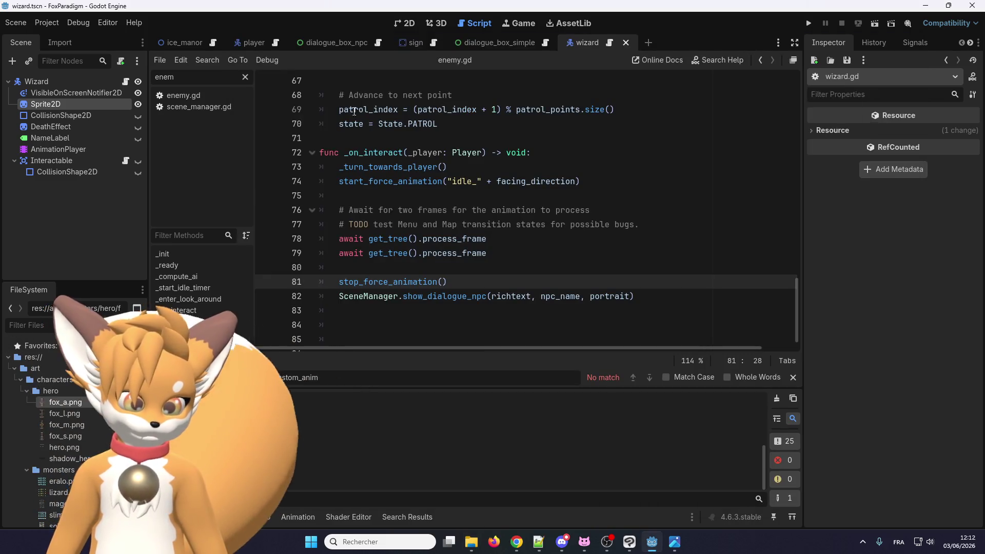
Create a new 2D scene and place the hero sprite sheet in it
{"action": "left_click", "coordinate": [648, 42]}
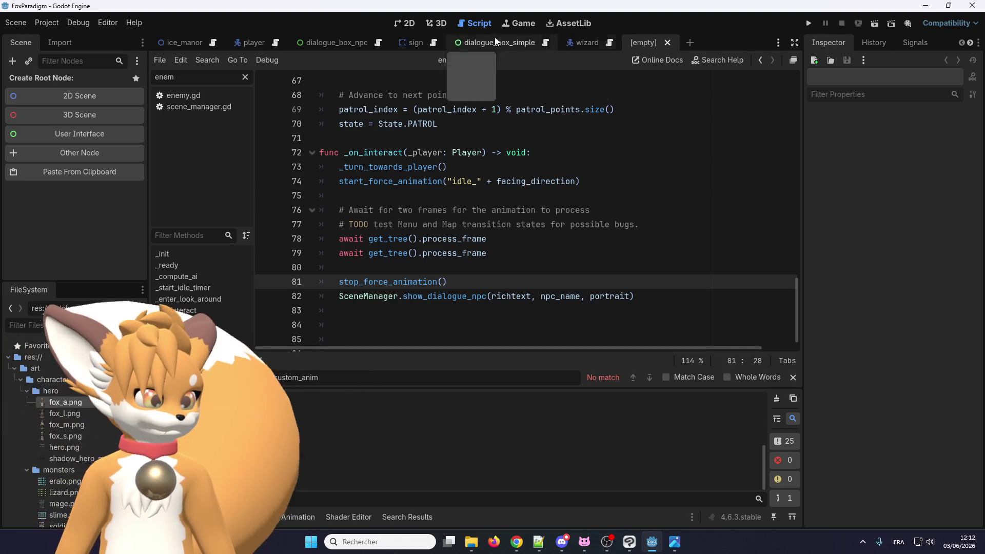
{"action": "left_click", "coordinate": [405, 23]}
{"action": "left_click_drag", "start_coordinate": [349, 120], "coordinate": [377, 164]}
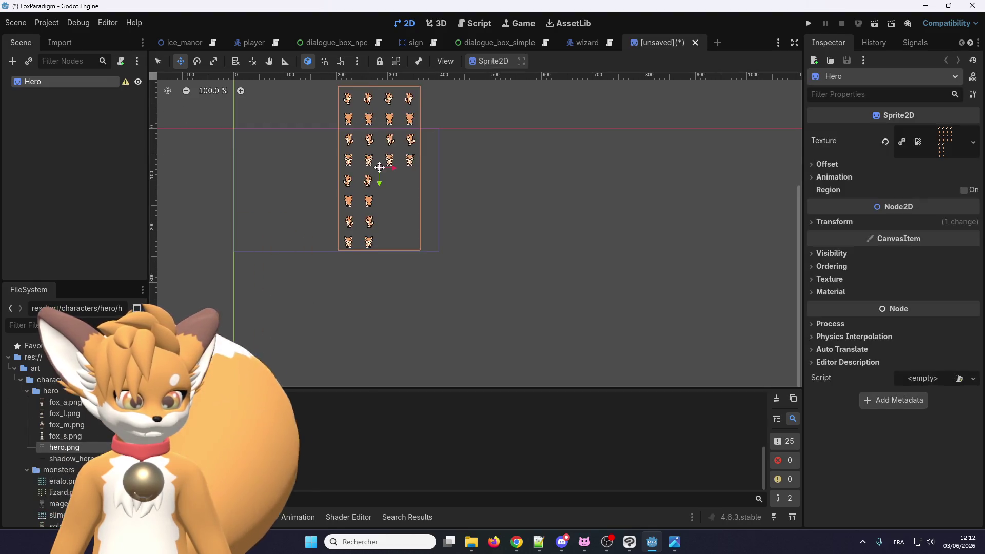
{"action": "scroll", "coordinate": [369, 127], "scroll_direction": "up", "scroll_amount": 5}
{"action": "scroll", "coordinate": [357, 228], "scroll_direction": "up", "scroll_amount": 5}
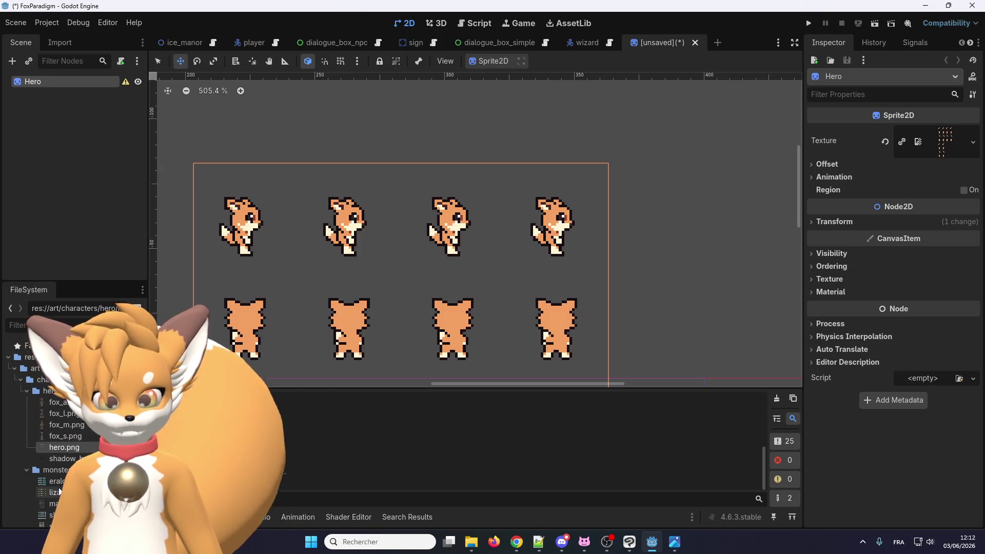
Add the eralo sprite sheet beside the hero sheet and zoom to compare them
{"action": "left_click_drag", "start_coordinate": [56, 481], "coordinate": [649, 255]}
{"action": "scroll", "coordinate": [608, 248], "scroll_direction": "up", "scroll_amount": 4}
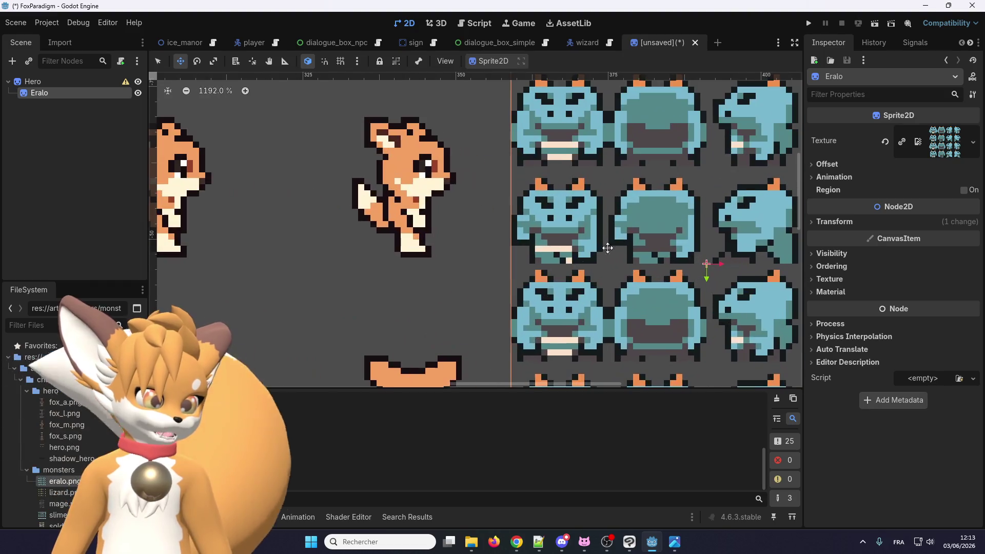
{"action": "scroll", "coordinate": [553, 278], "scroll_direction": "down", "scroll_amount": 3}
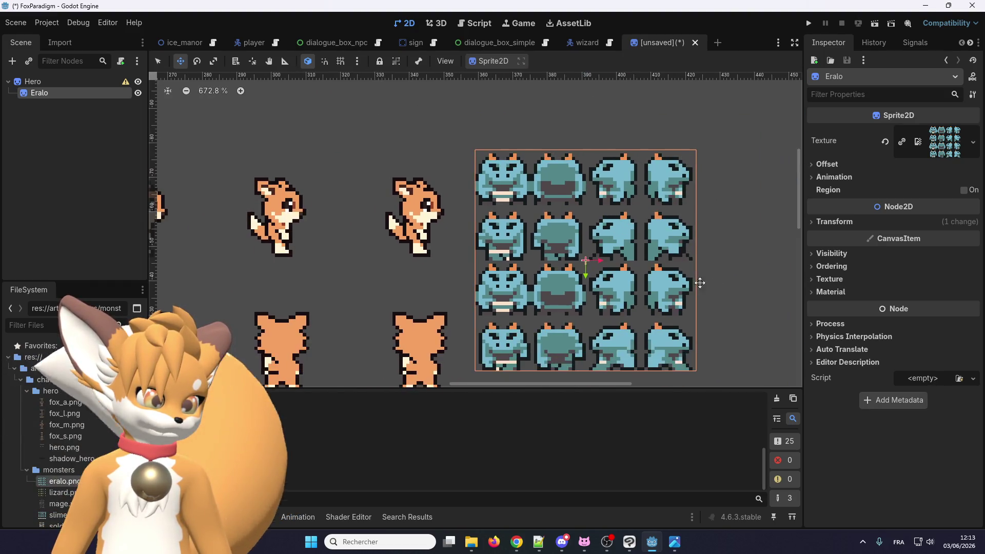
{"action": "scroll", "coordinate": [628, 251], "scroll_direction": "up", "scroll_amount": 3}
{"action": "scroll", "coordinate": [592, 297], "scroll_direction": "up", "scroll_amount": 1}
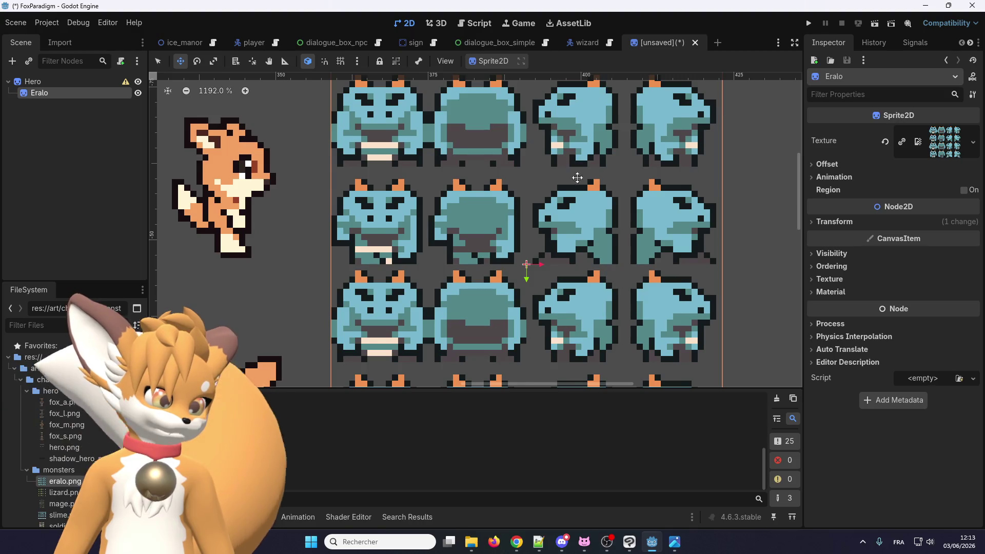
{"action": "scroll", "coordinate": [578, 177], "scroll_direction": "down", "scroll_amount": 1}
{"action": "scroll", "coordinate": [437, 136], "scroll_direction": "down", "scroll_amount": 2}
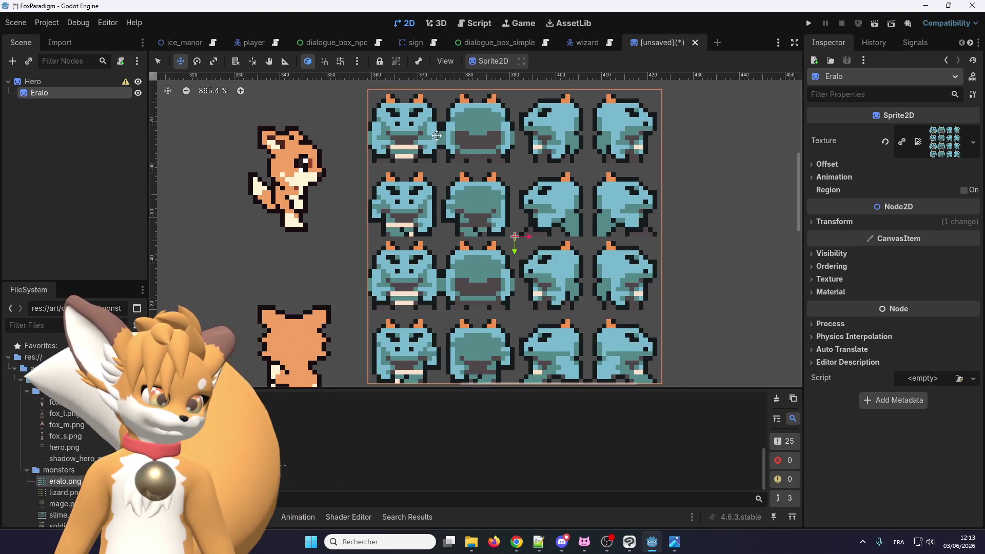
{"action": "scroll", "coordinate": [453, 337], "scroll_direction": "up", "scroll_amount": 1}
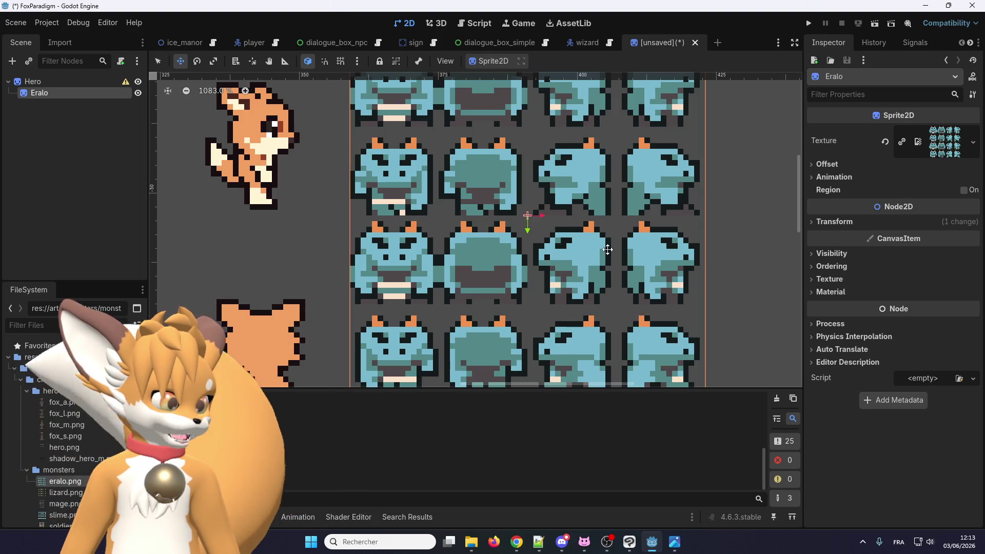
{"action": "scroll", "coordinate": [629, 163], "scroll_direction": "up", "scroll_amount": 5}
{"action": "scroll", "coordinate": [576, 303], "scroll_direction": "up", "scroll_amount": 1}
{"action": "scroll", "coordinate": [587, 202], "scroll_direction": "down", "scroll_amount": 9}
{"action": "scroll", "coordinate": [570, 172], "scroll_direction": "up", "scroll_amount": 1}
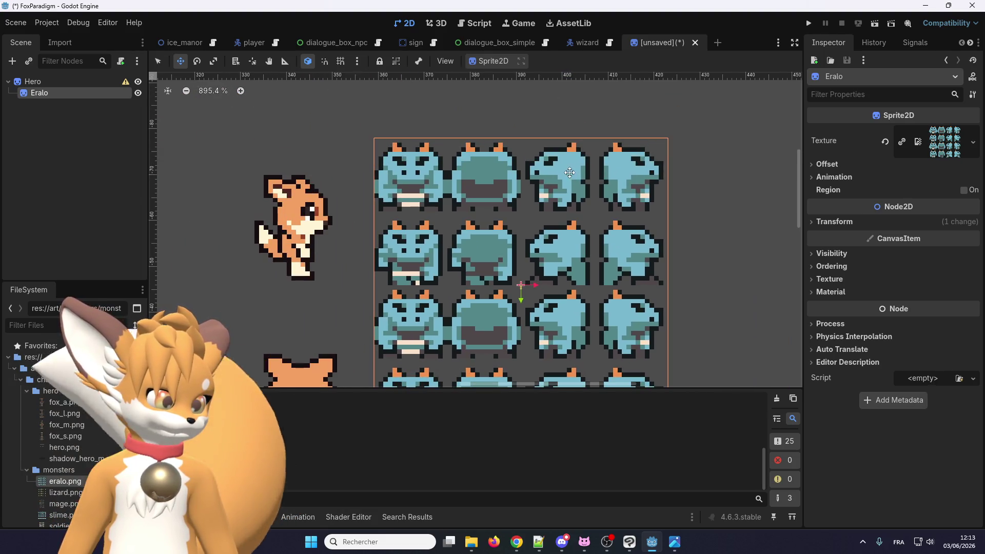
{"action": "scroll", "coordinate": [427, 162], "scroll_direction": "up", "scroll_amount": 3}
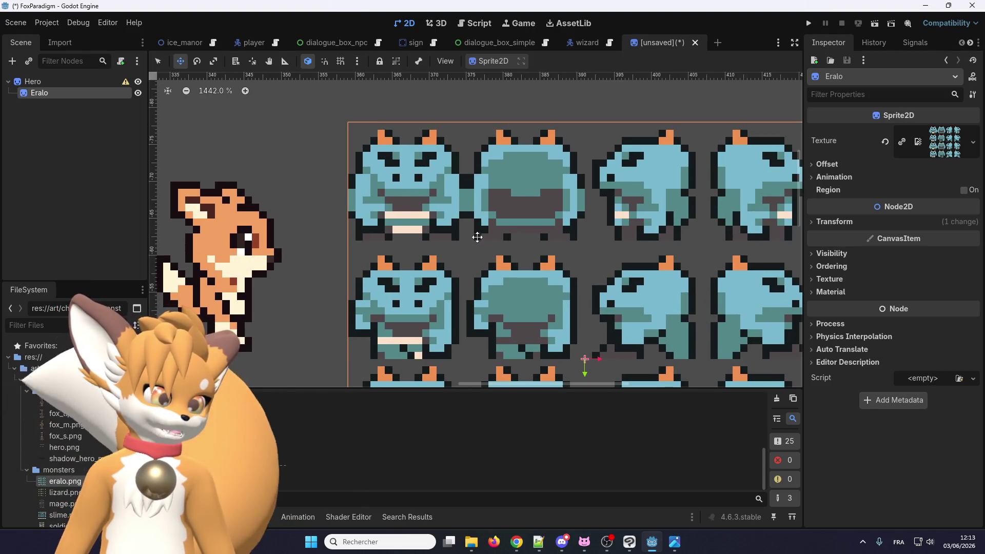
{"action": "scroll", "coordinate": [498, 209], "scroll_direction": "down", "scroll_amount": 5}
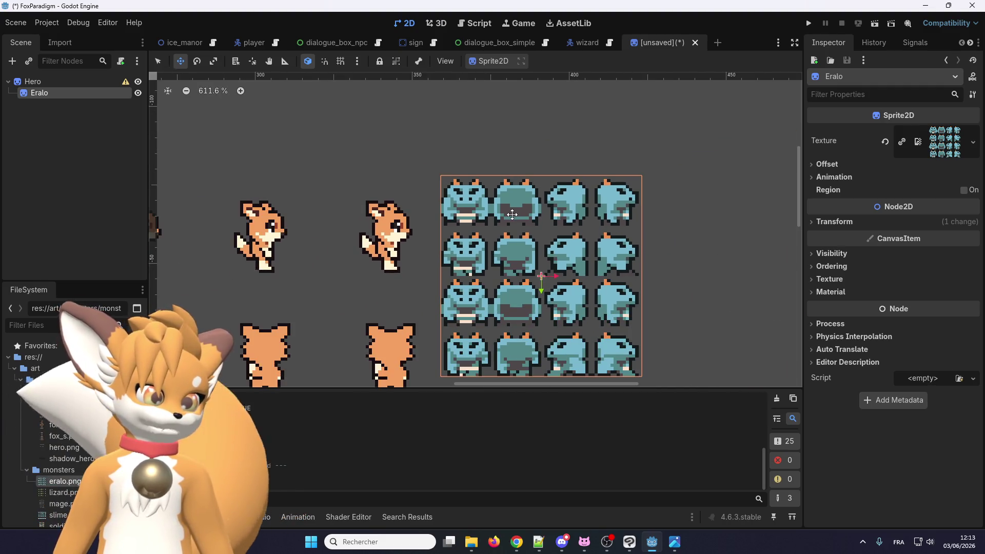
{"action": "scroll", "coordinate": [499, 217], "scroll_direction": "up", "scroll_amount": 2}
{"action": "scroll", "coordinate": [497, 218], "scroll_direction": "down", "scroll_amount": 3}
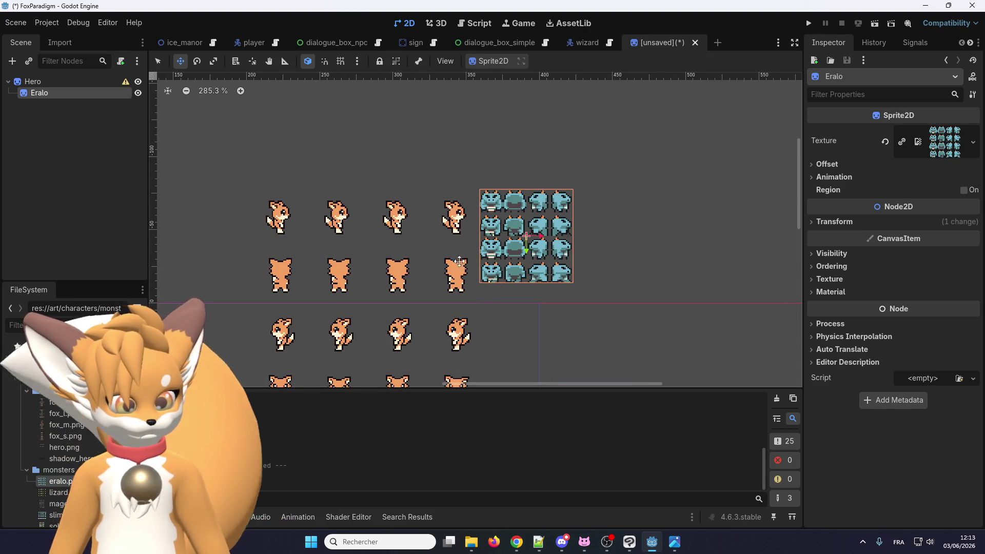
{"action": "scroll", "coordinate": [516, 214], "scroll_direction": "up", "scroll_amount": 6}
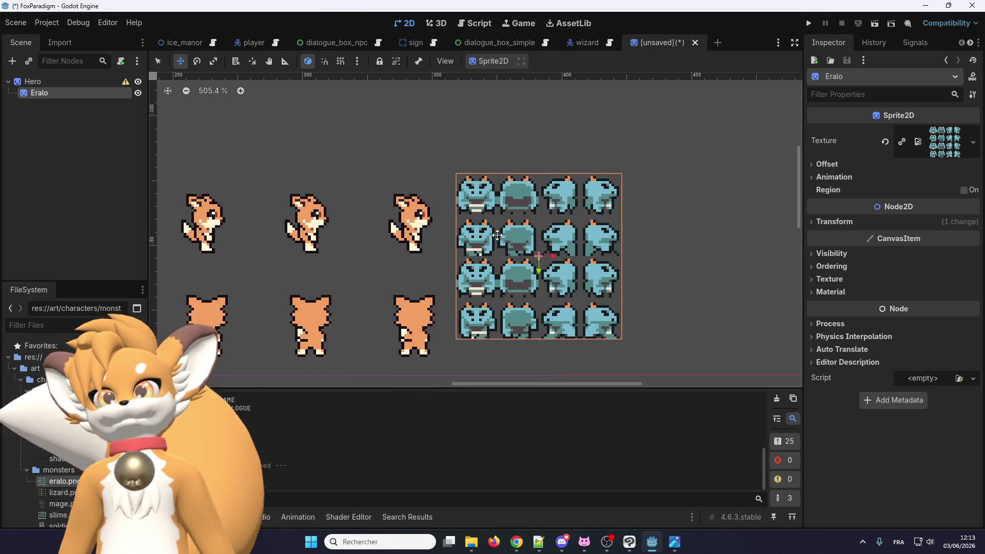
{"action": "scroll", "coordinate": [507, 219], "scroll_direction": "down", "scroll_amount": 2}
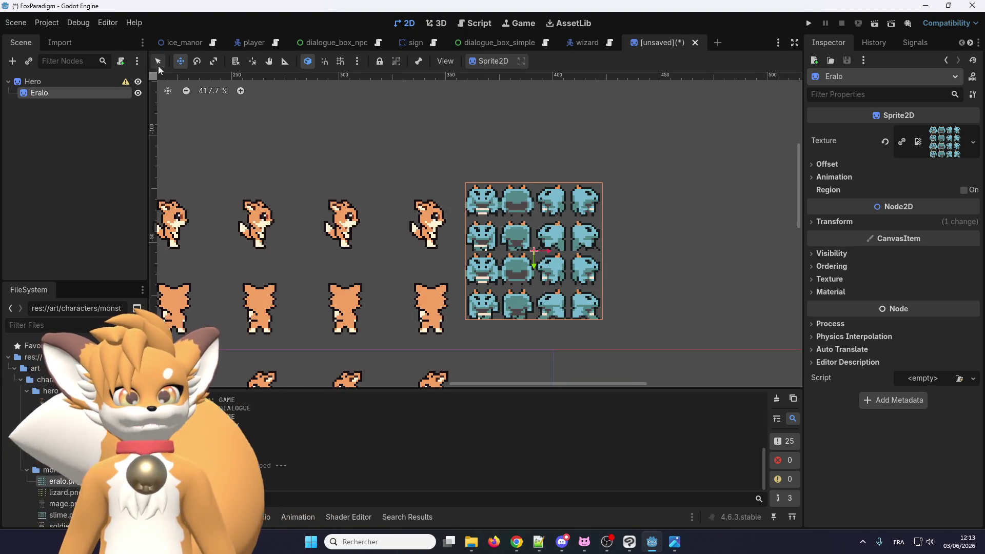
Select the Hero sprite for a closer look, then close the comparison scene without saving
{"action": "left_click", "coordinate": [158, 64]}
{"action": "left_click", "coordinate": [253, 226]}
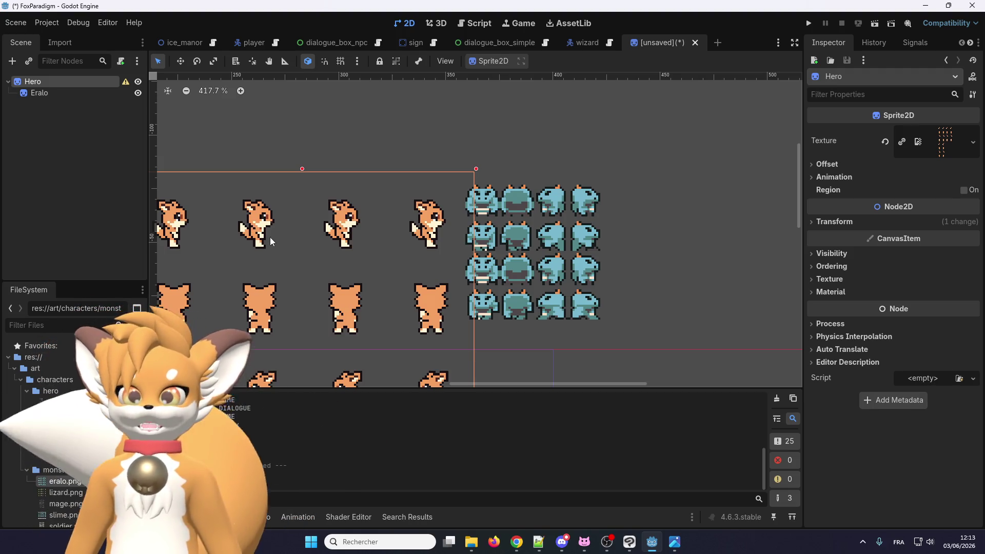
{"action": "scroll", "coordinate": [297, 217], "scroll_direction": "down", "scroll_amount": 4}
{"action": "scroll", "coordinate": [232, 256], "scroll_direction": "up", "scroll_amount": 2}
{"action": "scroll", "coordinate": [232, 257], "scroll_direction": "up", "scroll_amount": 2}
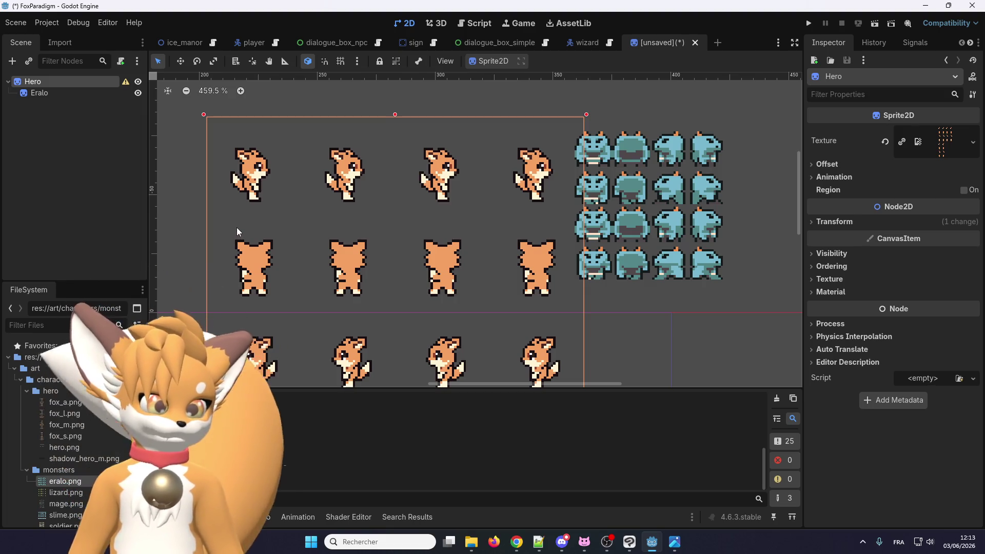
{"action": "left_click", "coordinate": [695, 43]}
{"action": "left_click", "coordinate": [545, 301]}
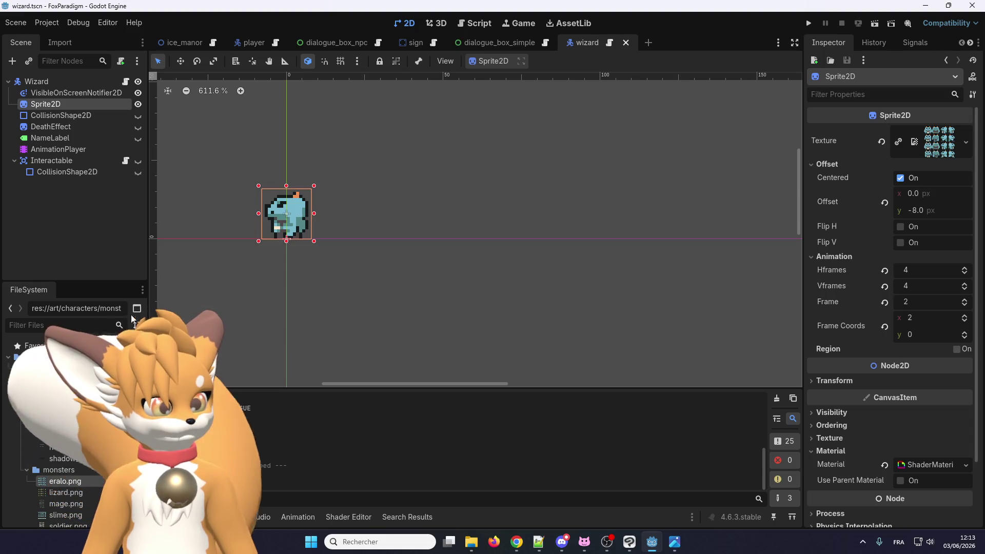
Rename the Wizard root node to Eralo
{"action": "left_click", "coordinate": [65, 83]}
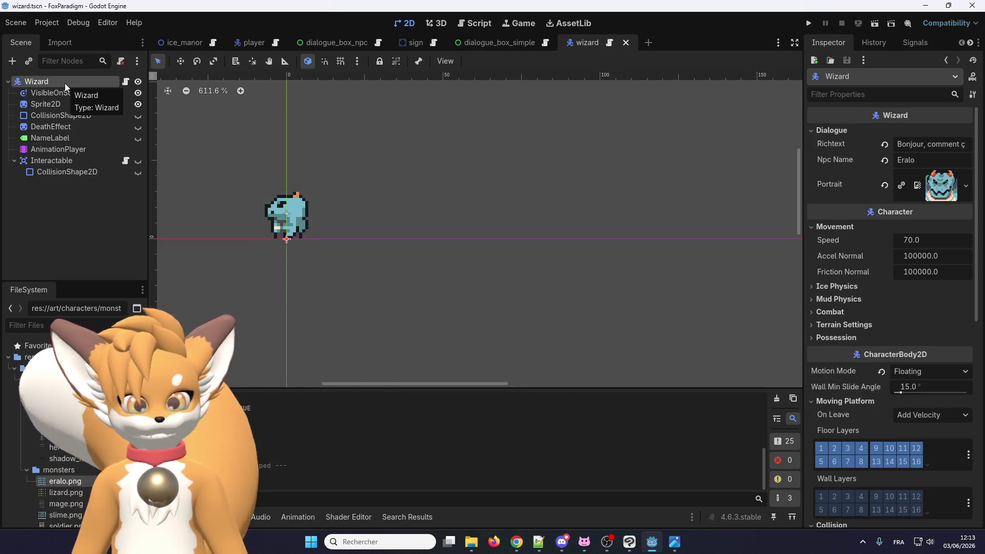
{"action": "left_click", "coordinate": [66, 83]}
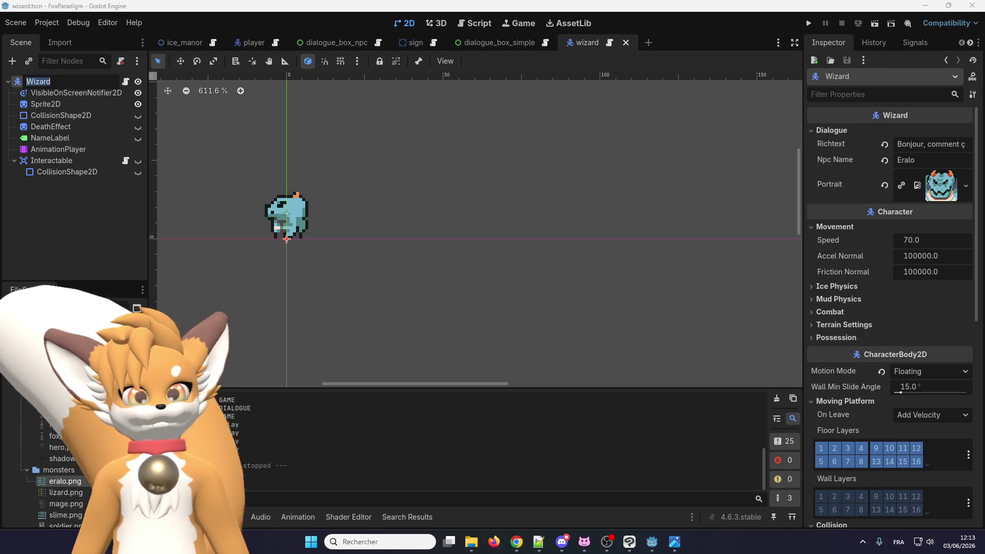
{"action": "type", "text": "Eralo"}
{"action": "key", "text": "Return"}
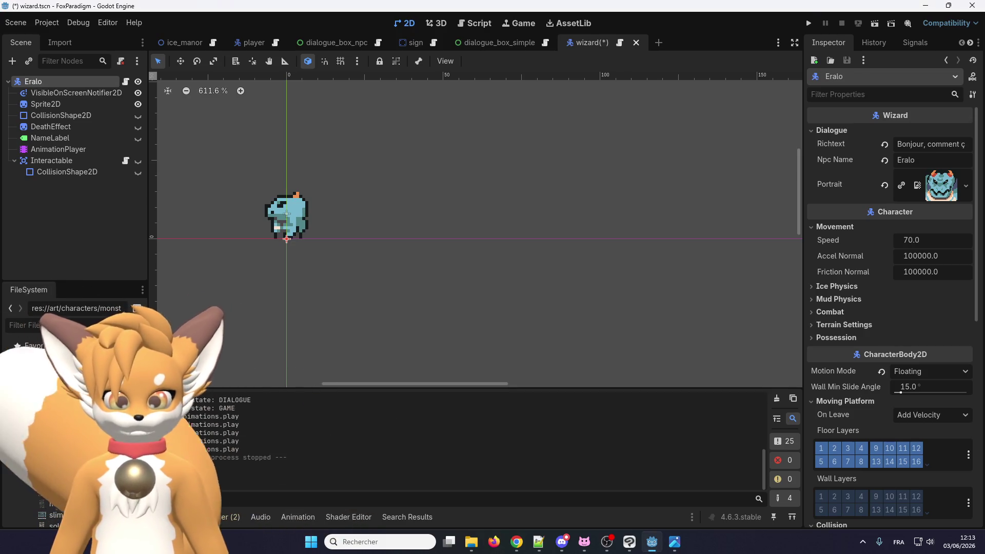
Change the script's class name from Wizard to Eralo and save
{"action": "left_click", "coordinate": [125, 81]}
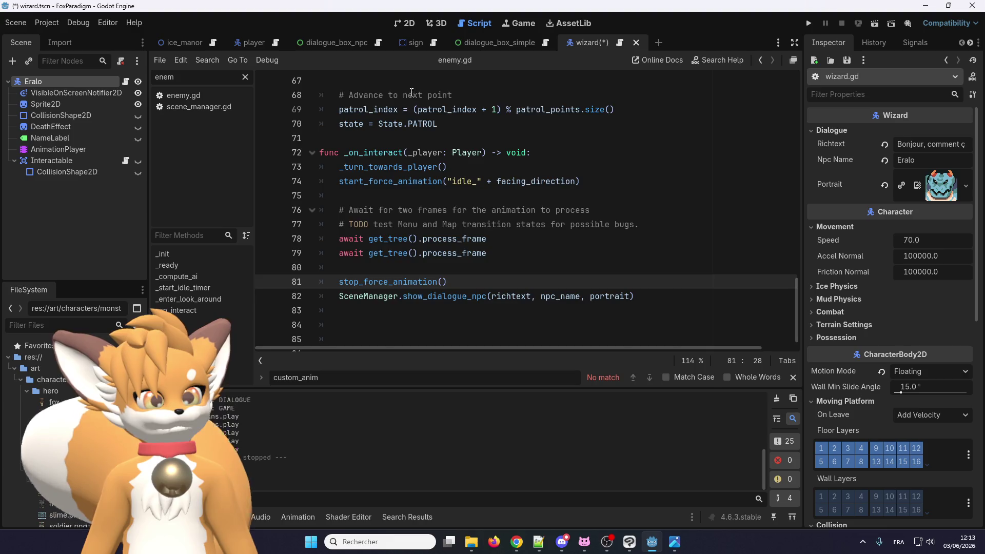
{"action": "scroll", "coordinate": [399, 152], "scroll_direction": "up", "scroll_amount": 15}
{"action": "scroll", "coordinate": [390, 103], "scroll_direction": "up", "scroll_amount": 1}
{"action": "double_click", "coordinate": [388, 81]}
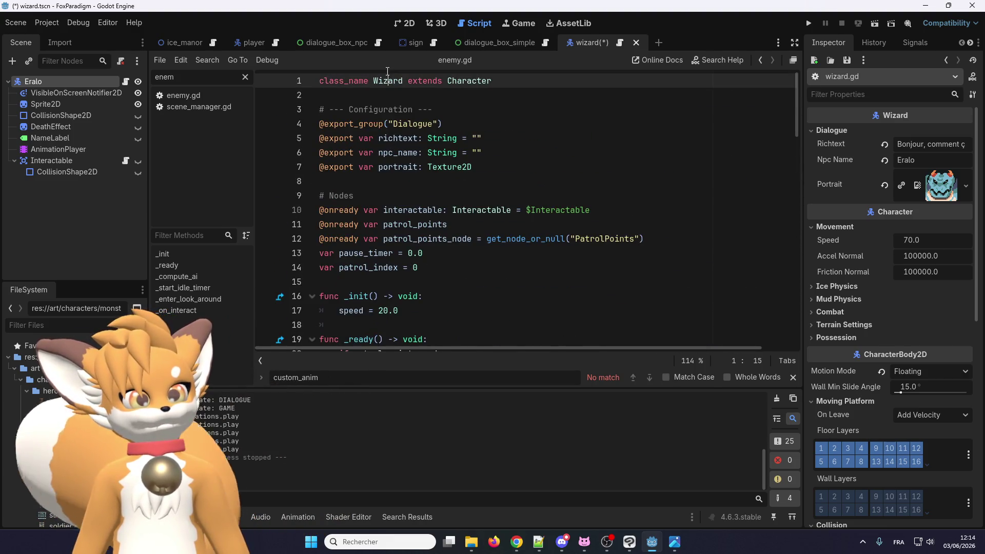
{"action": "type", "text": "Eralo"}
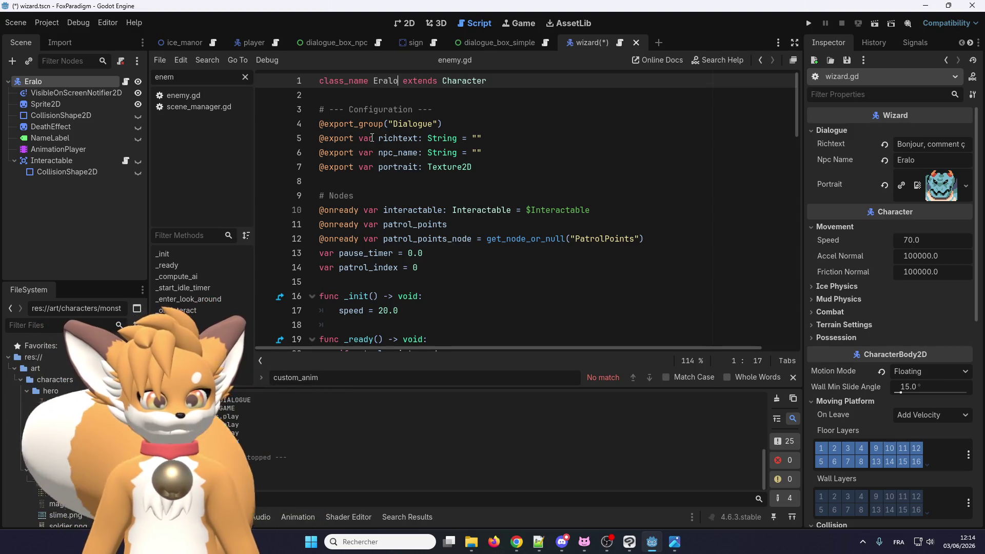
{"action": "key", "text": "ctrl+s"}
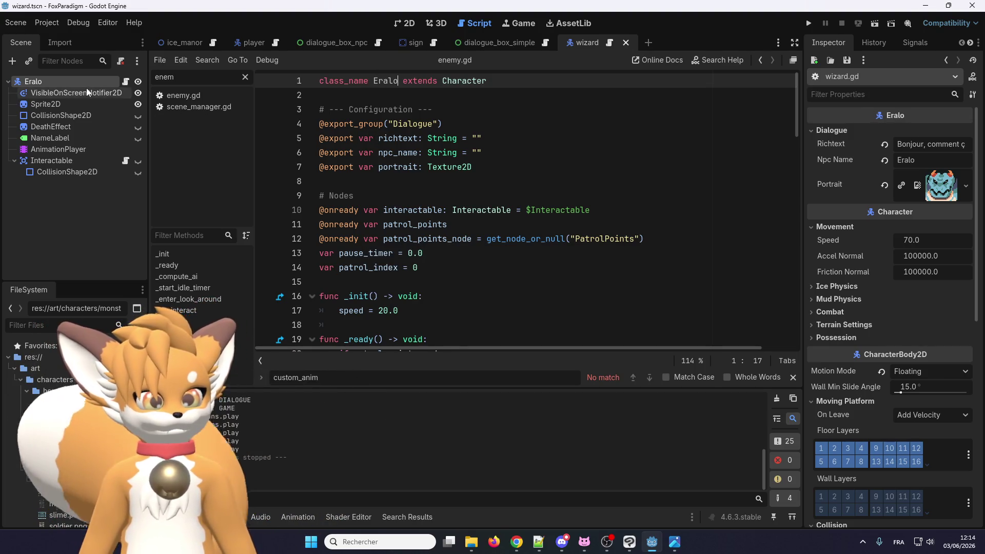
{"action": "scroll", "coordinate": [88, 435], "scroll_direction": "down", "scroll_amount": 3}
Filter FileSystem for 'wiza' and rename the wizard scene file to eralo
{"action": "left_click", "coordinate": [61, 326]}
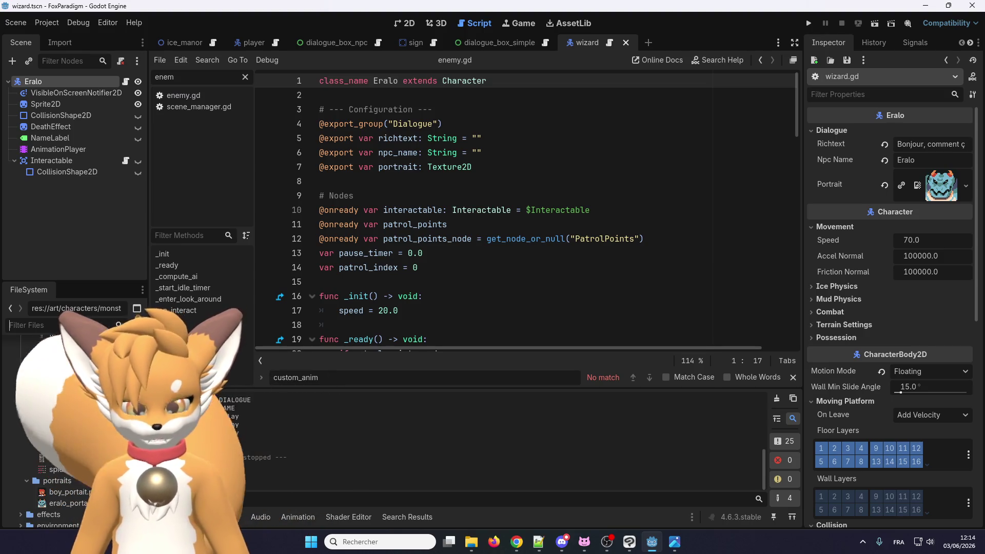
{"action": "type", "text": "wiza"}
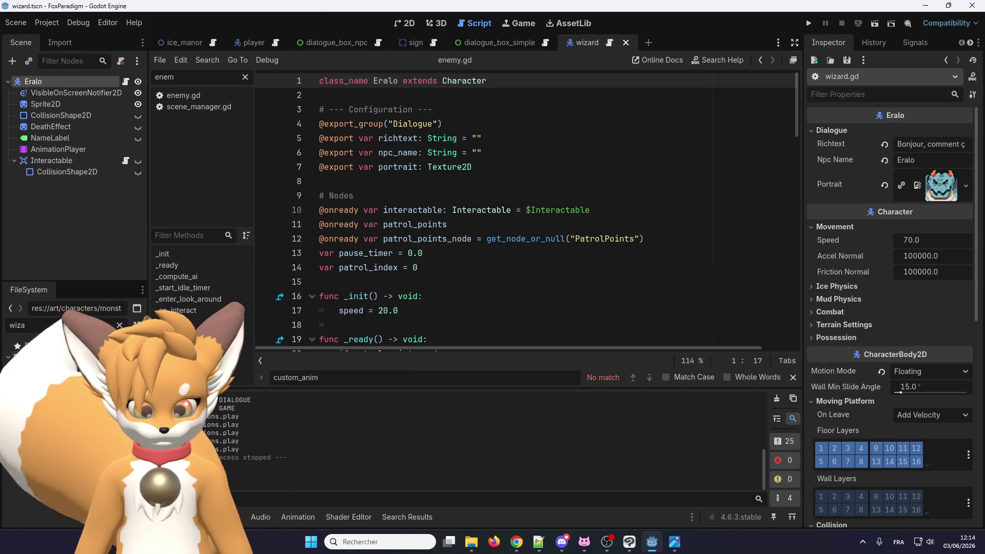
{"action": "left_click", "coordinate": [61, 390]}
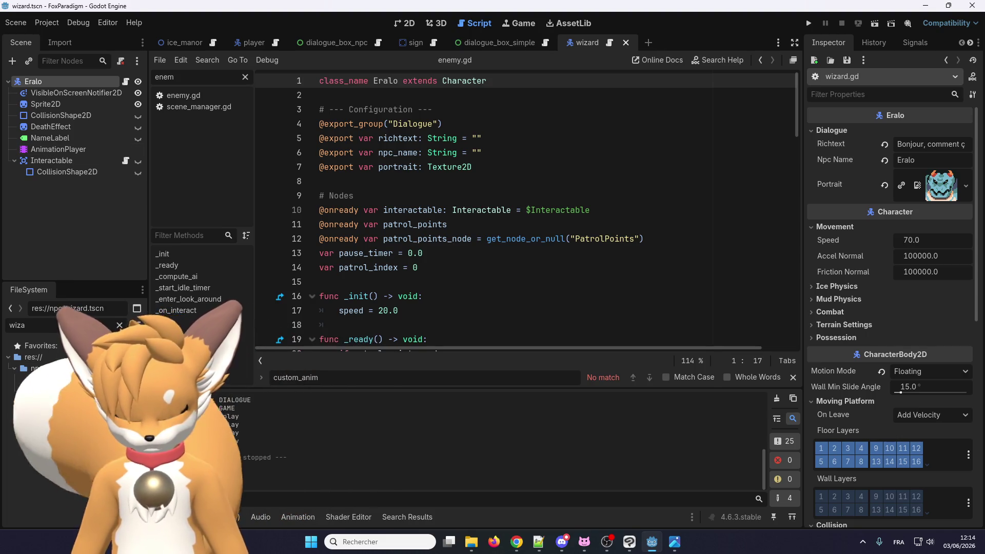
{"action": "key", "text": "F2"}
{"action": "key", "text": "Escape"}
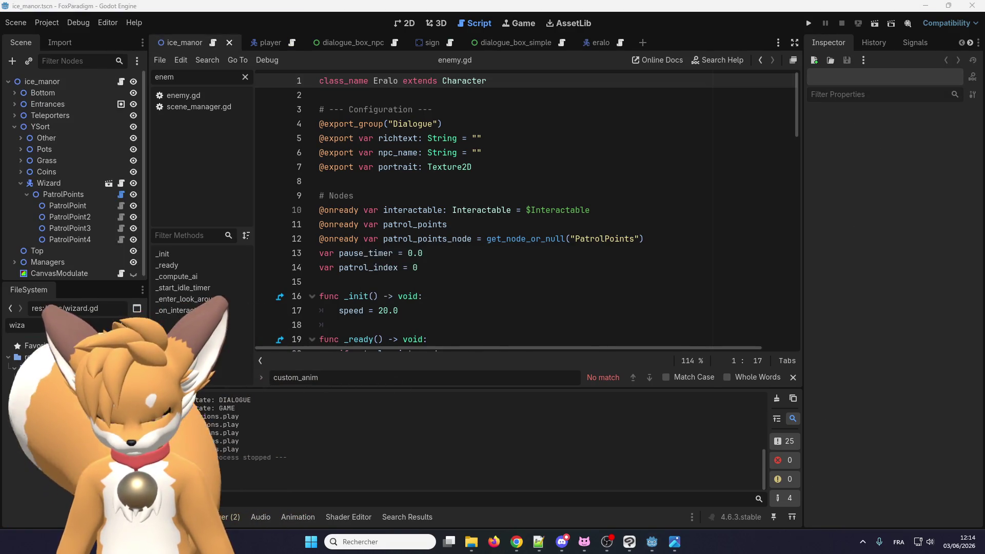
Rename the script to eralo.gd and show the dialogue_box_npc scene in 2D view
{"action": "type", "text": "eralo"}
{"action": "key", "text": "Return"}
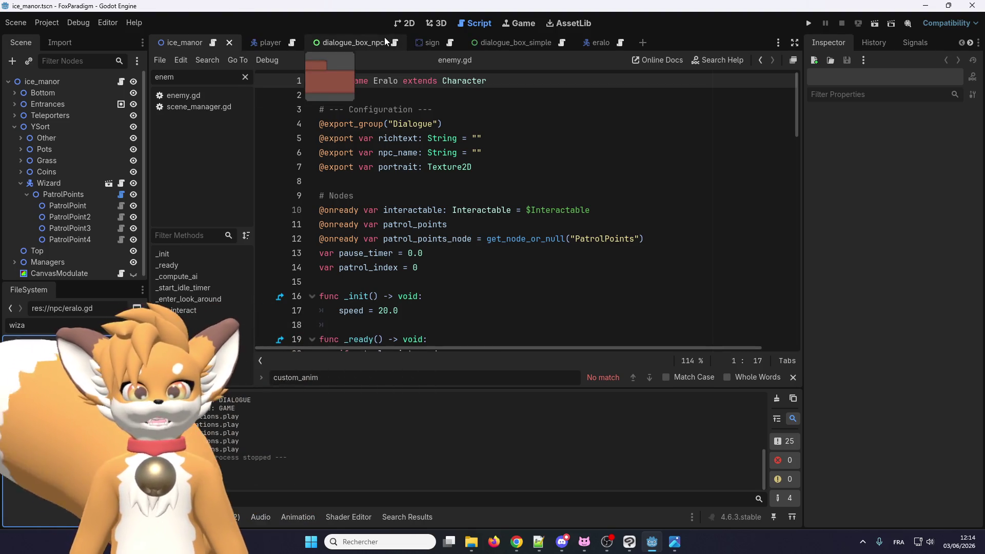
{"action": "left_click", "coordinate": [338, 48]}
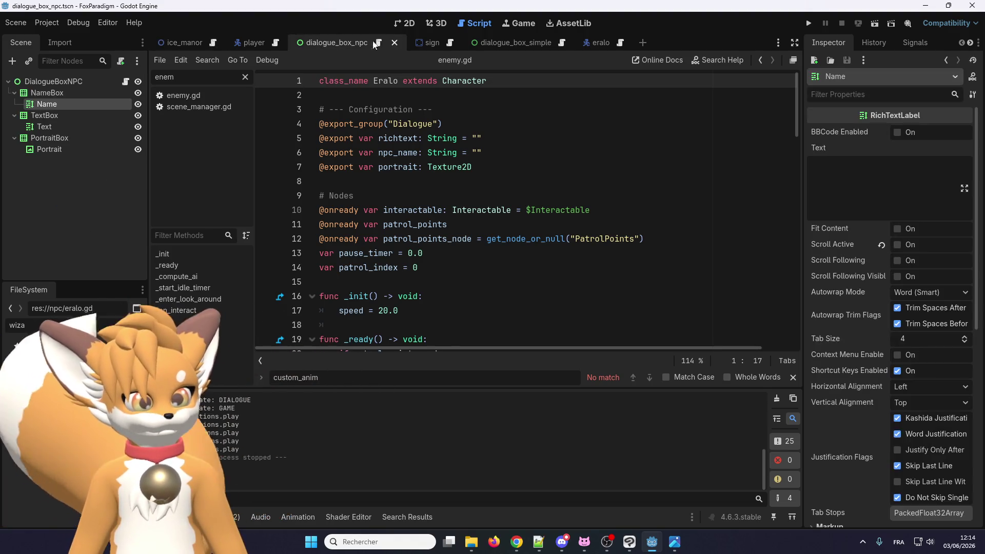
{"action": "left_click", "coordinate": [403, 23]}
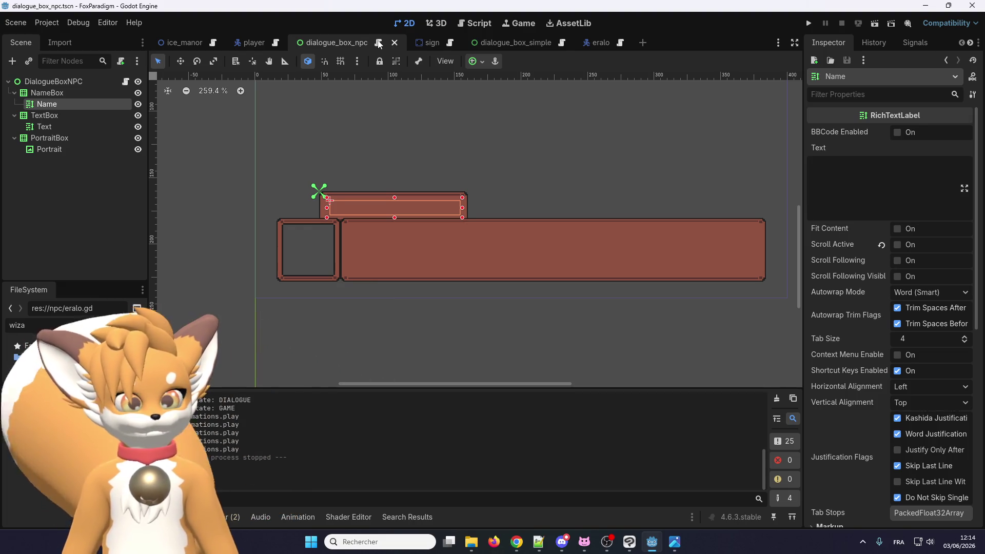
Select the DialogueBoxNPC root, search node types for 'choi', then cancel adding a node
{"action": "left_click", "coordinate": [63, 81]}
{"action": "left_click", "coordinate": [12, 61]}
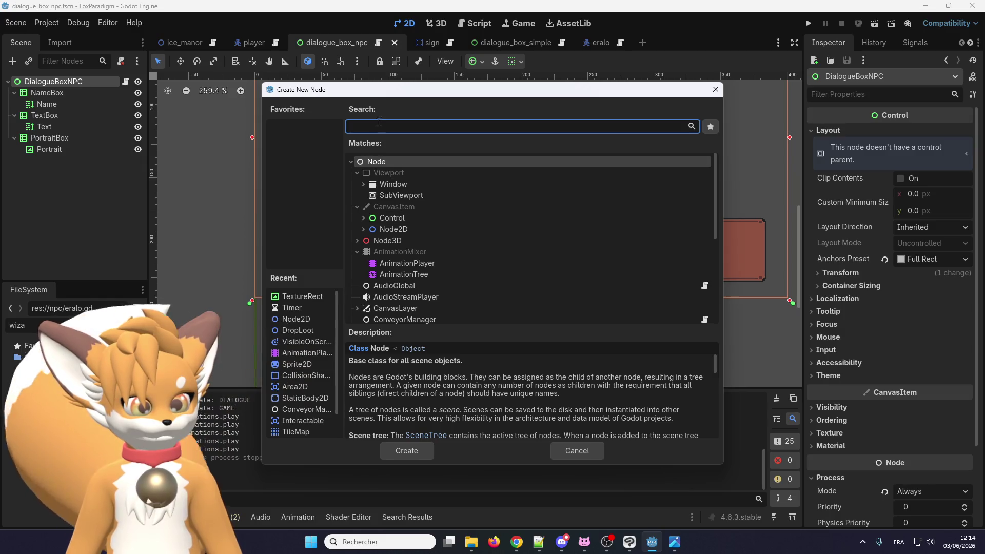
{"action": "type", "text": "choi"}
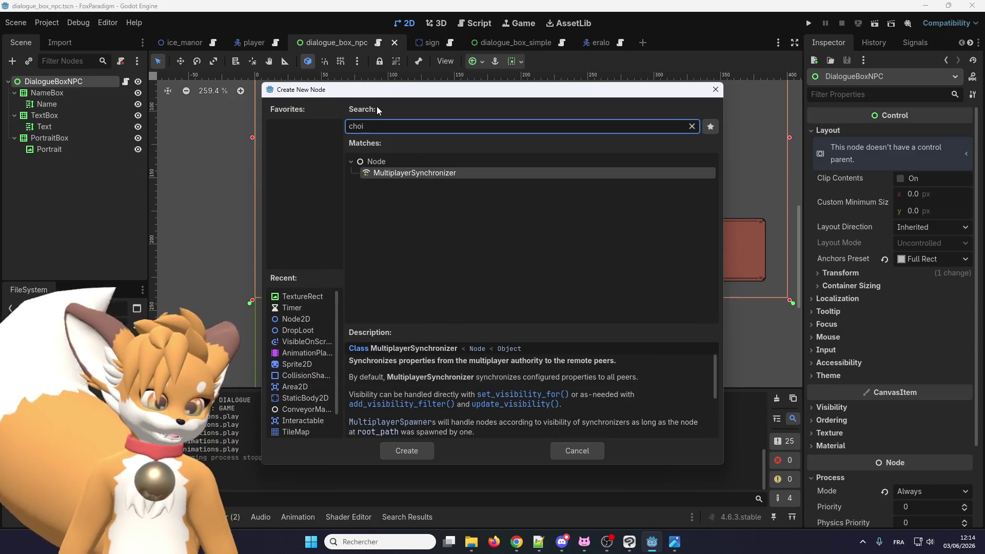
{"action": "key", "text": "BackSpace"}
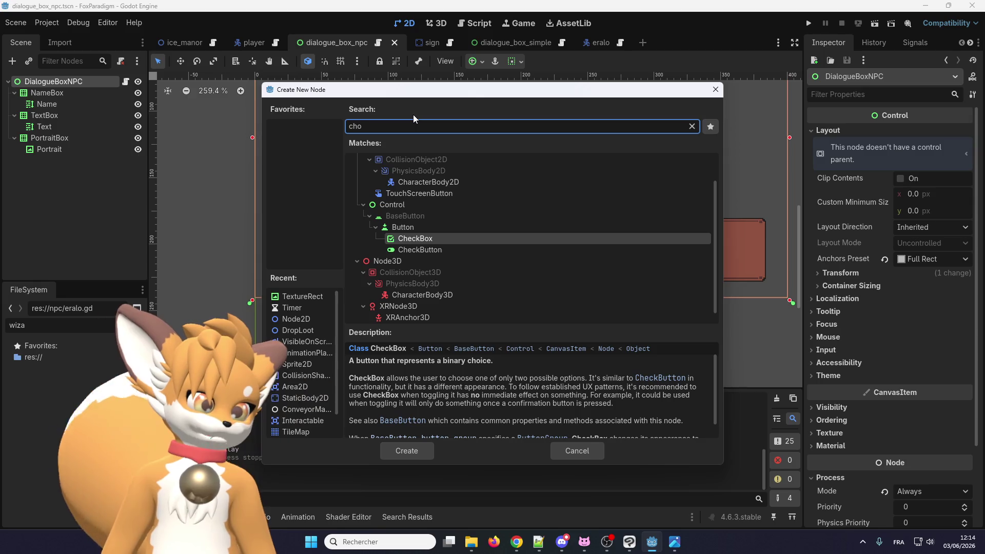
{"action": "key", "text": "BackSpace"}
{"action": "key", "text": "BackSpace"}
{"action": "key", "text": "BackSpace"}
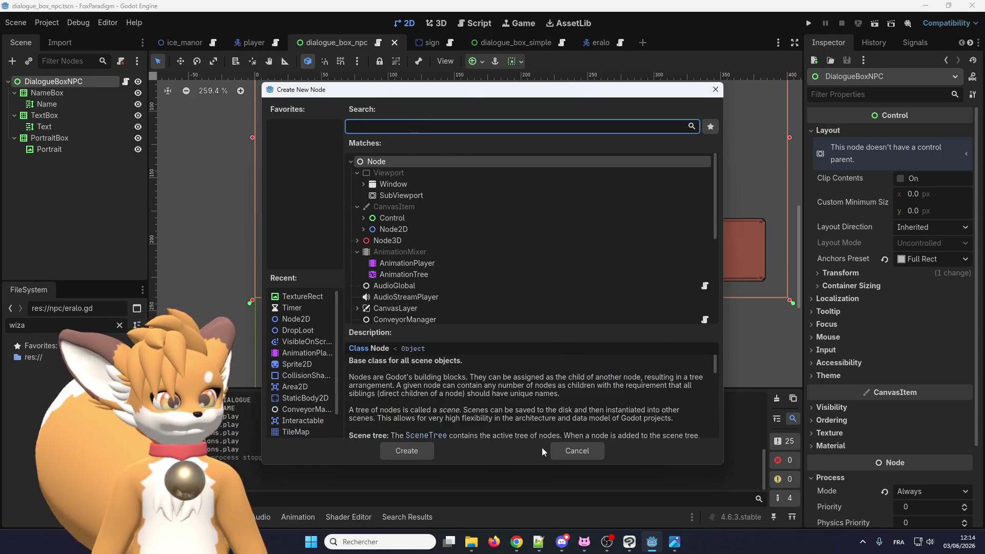
{"action": "left_click", "coordinate": [561, 449]}
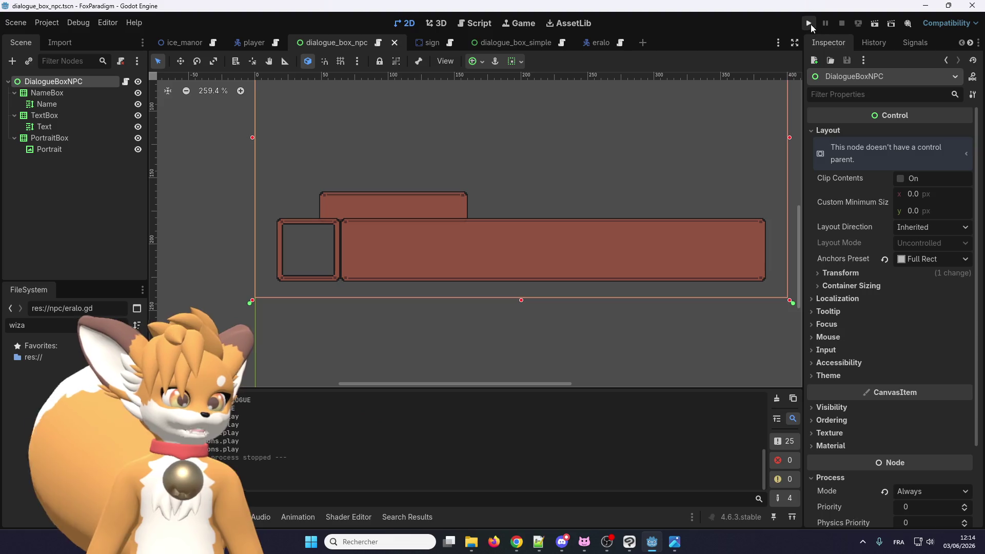
Run the game, load the Ice Manor level and walk the fox to Eralo to talk
{"action": "left_click", "coordinate": [809, 23]}
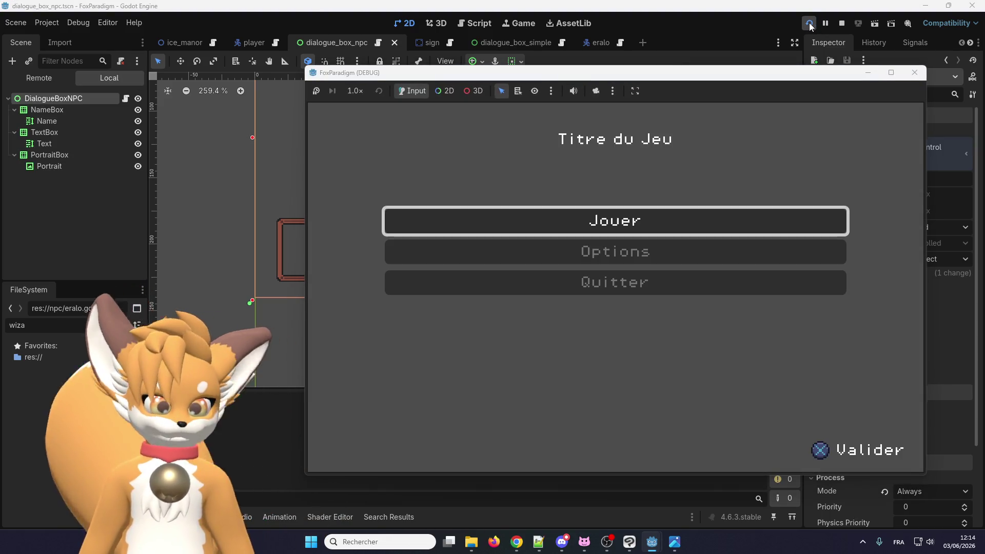
{"action": "key", "text": "Return"}
{"action": "key", "text": "Return"}
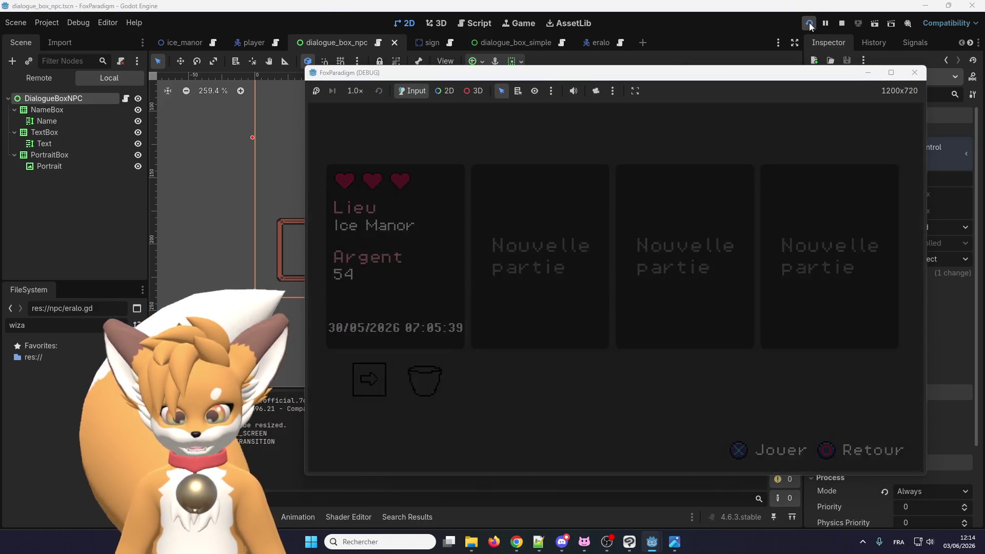
{"action": "key", "text": "Right"}
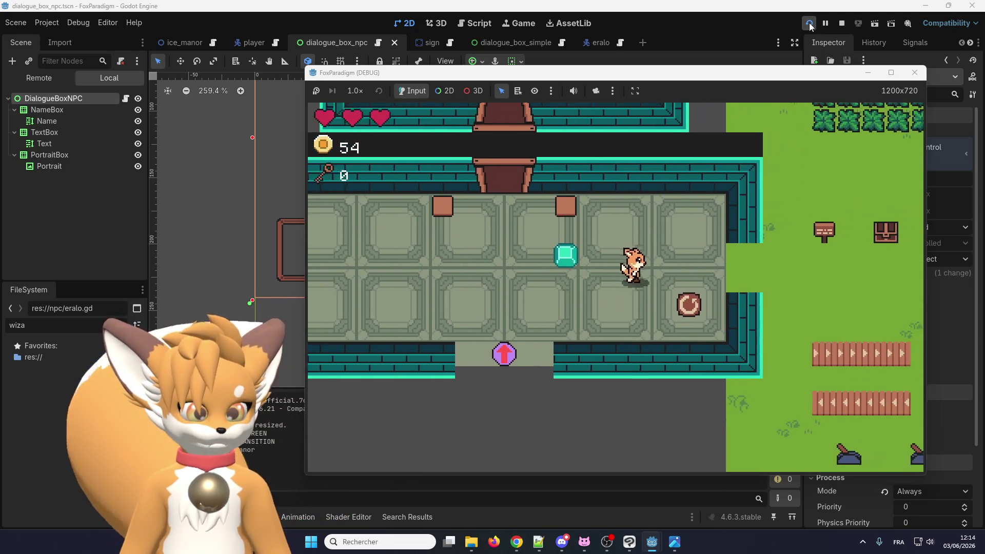
{"action": "key", "text": "Right"}
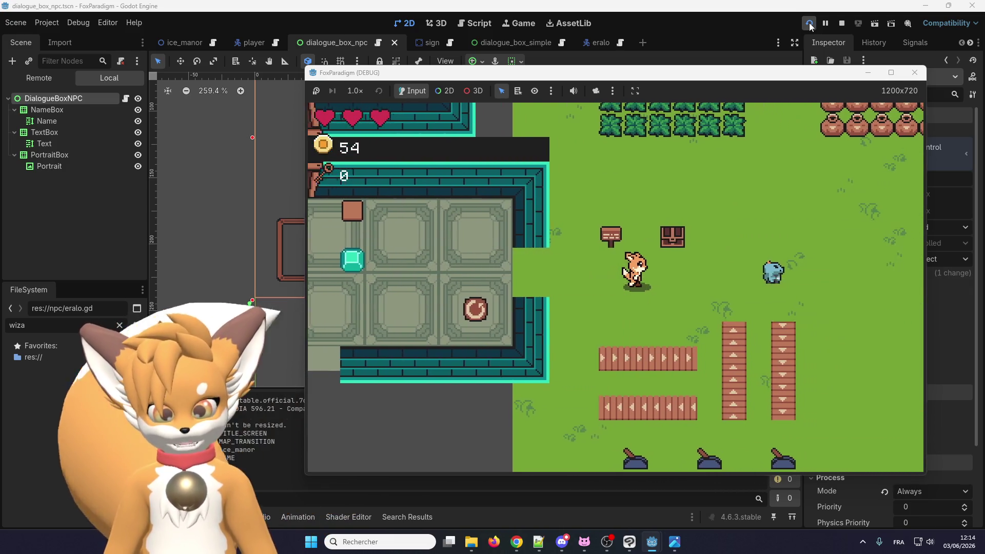
{"action": "key", "text": "Right"}
{"action": "key", "text": "e"}
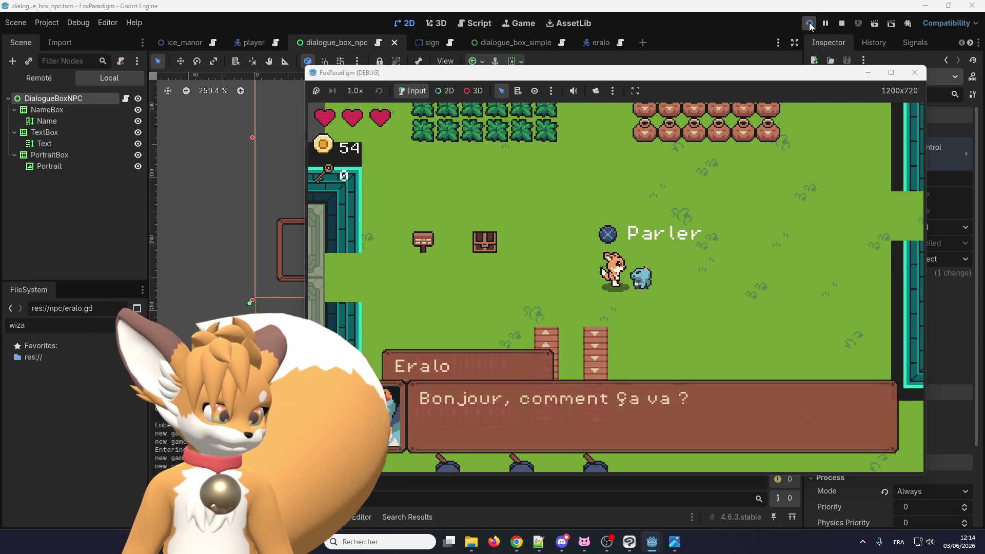
{"action": "key", "text": "e"}
Walk the fox around Eralo and talk to him again with the E key
{"action": "key", "text": "Up"}
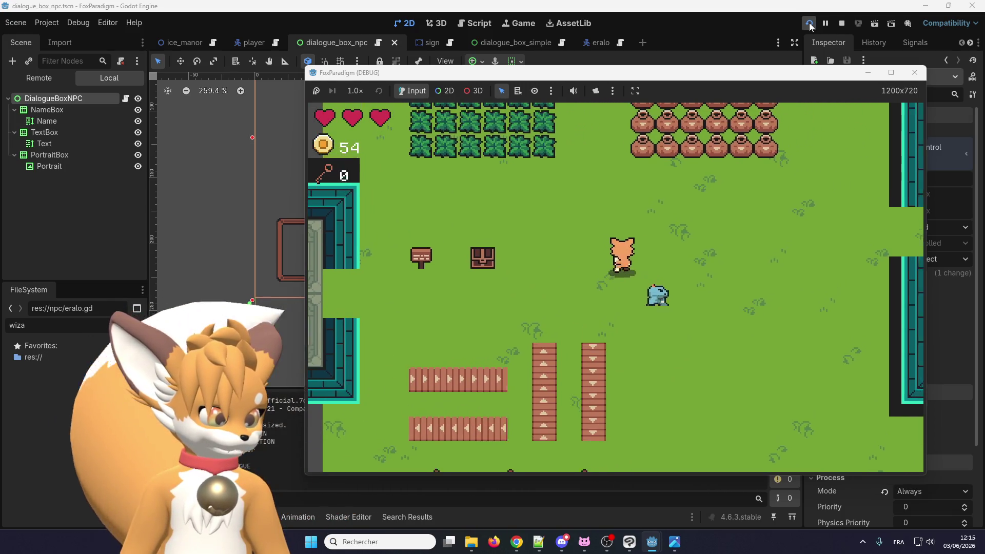
{"action": "key", "text": "Right"}
{"action": "key", "text": "Down"}
{"action": "key", "text": "e"}
{"action": "key", "text": "e"}
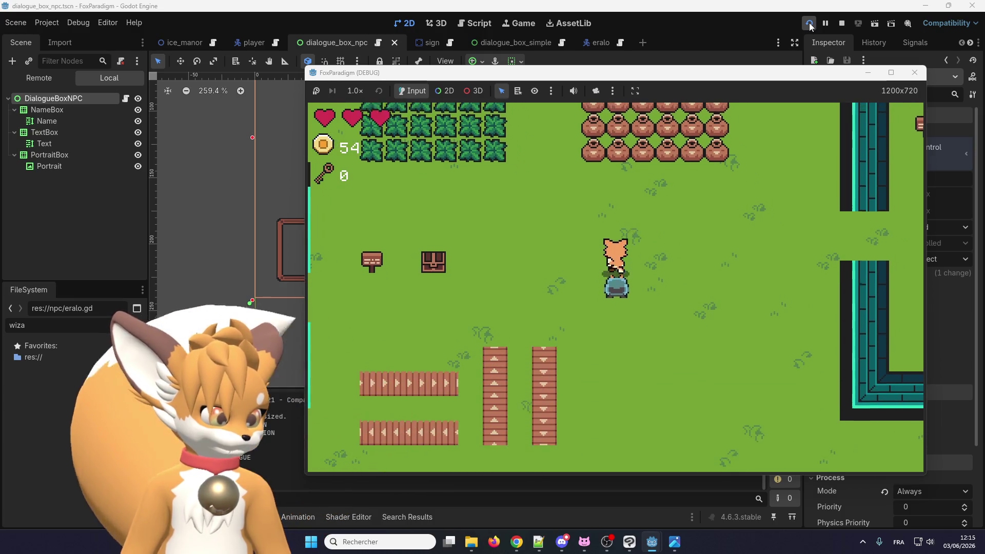
{"action": "key", "text": "Up"}
{"action": "key", "text": "Right"}
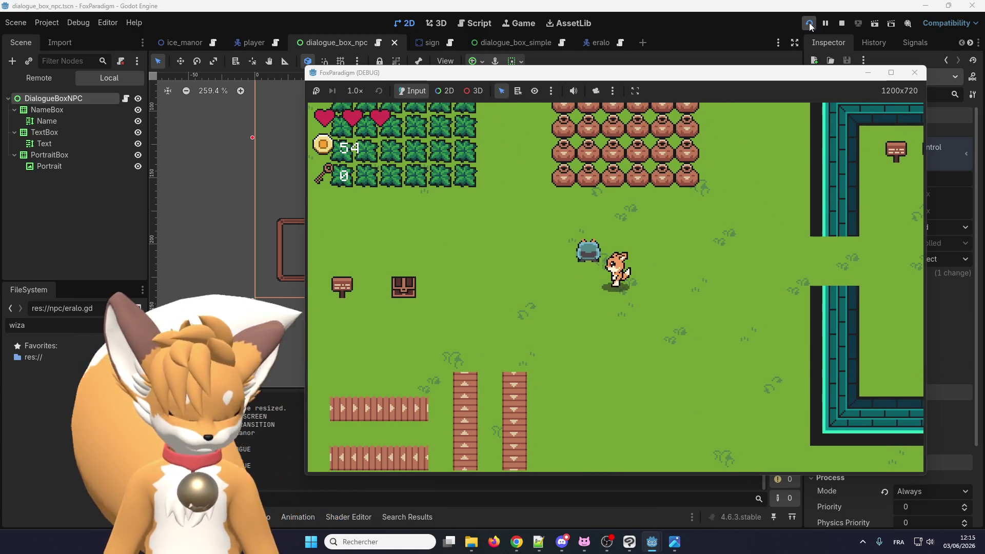
{"action": "key", "text": "Left"}
{"action": "key", "text": "Up"}
{"action": "key", "text": "Left"}
{"action": "key", "text": "Up"}
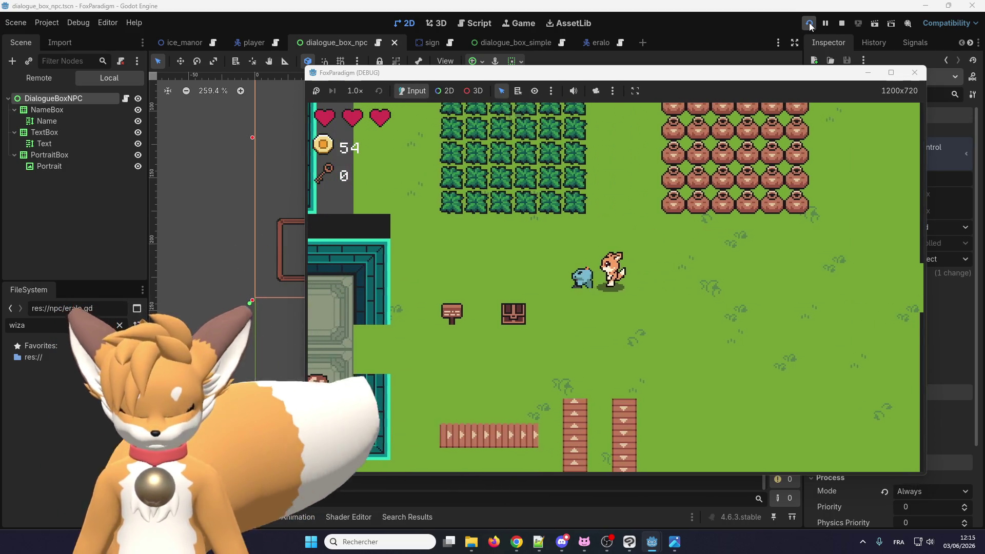
{"action": "key", "text": "Left"}
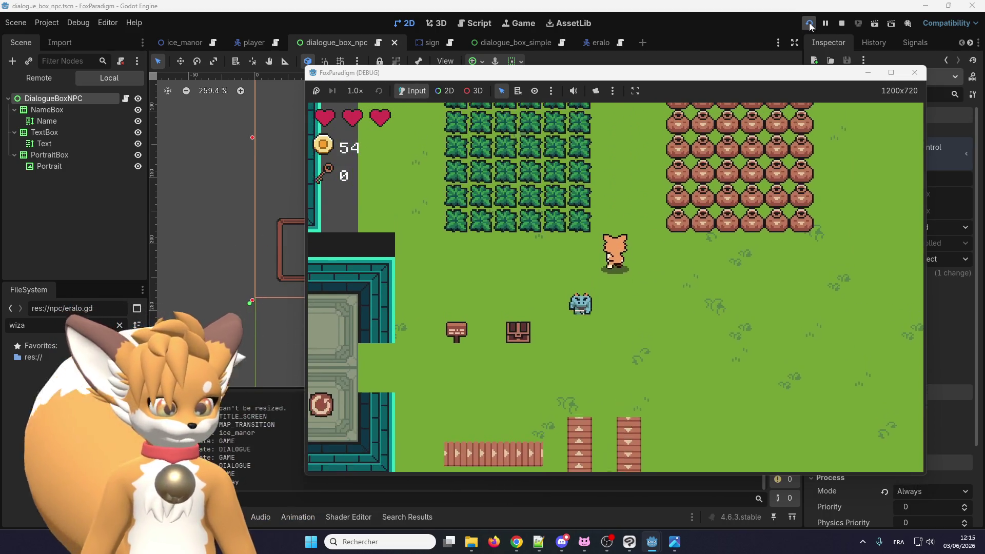
{"action": "key", "text": "Down"}
{"action": "key", "text": "e"}
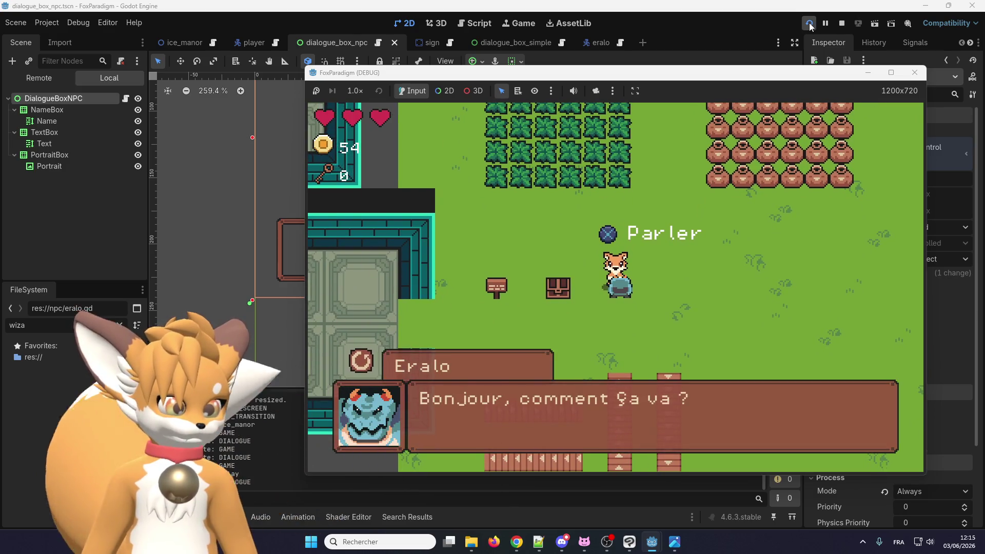
{"action": "key", "text": "e"}
Step toward Eralo and reopen his dialogue box several more times
{"action": "key", "text": "Down"}
{"action": "key", "text": "Right"}
{"action": "key", "text": "Down"}
{"action": "key", "text": "e"}
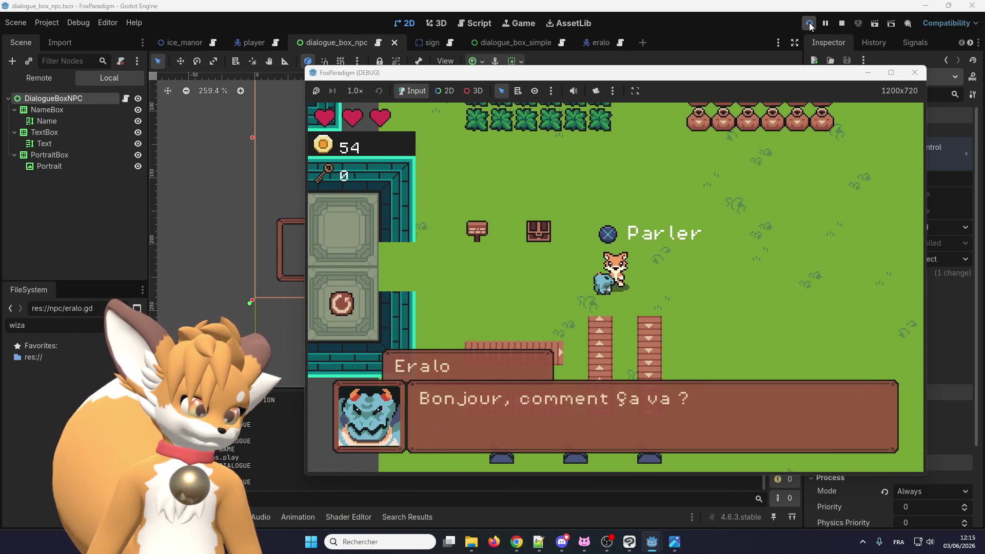
{"action": "key", "text": "e"}
{"action": "key", "text": "e"}
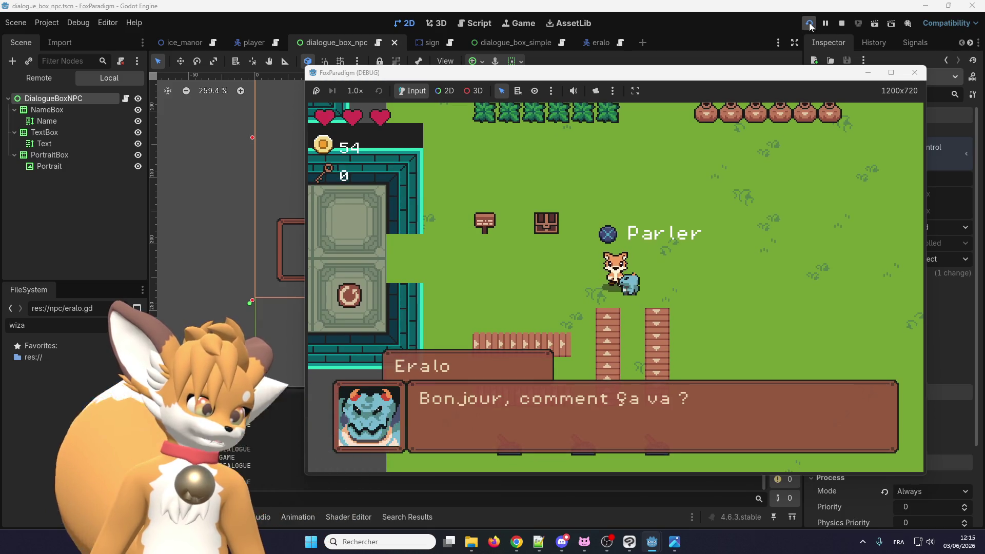
{"action": "key", "text": "e"}
{"action": "key", "text": "Right"}
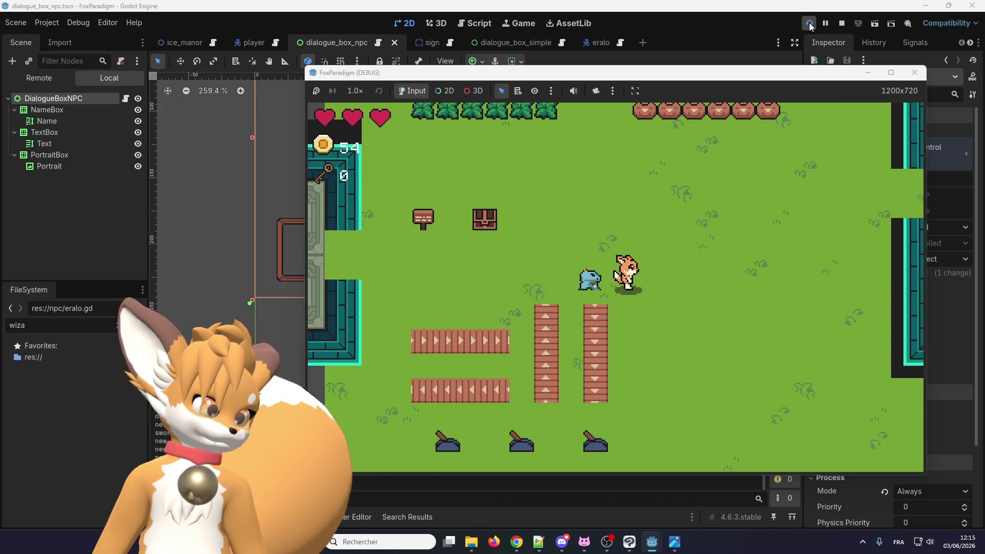
{"action": "key", "text": "Up"}
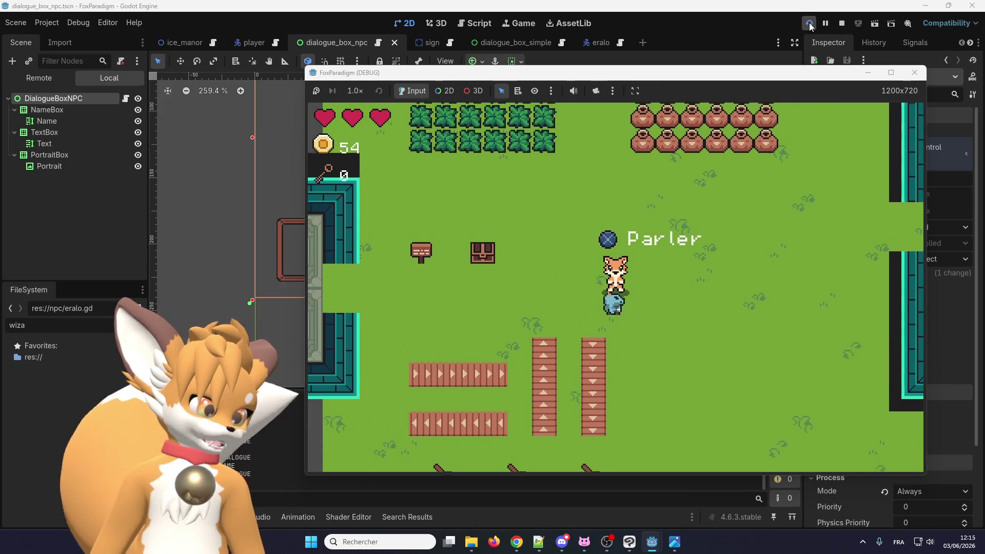
{"action": "key", "text": "e"}
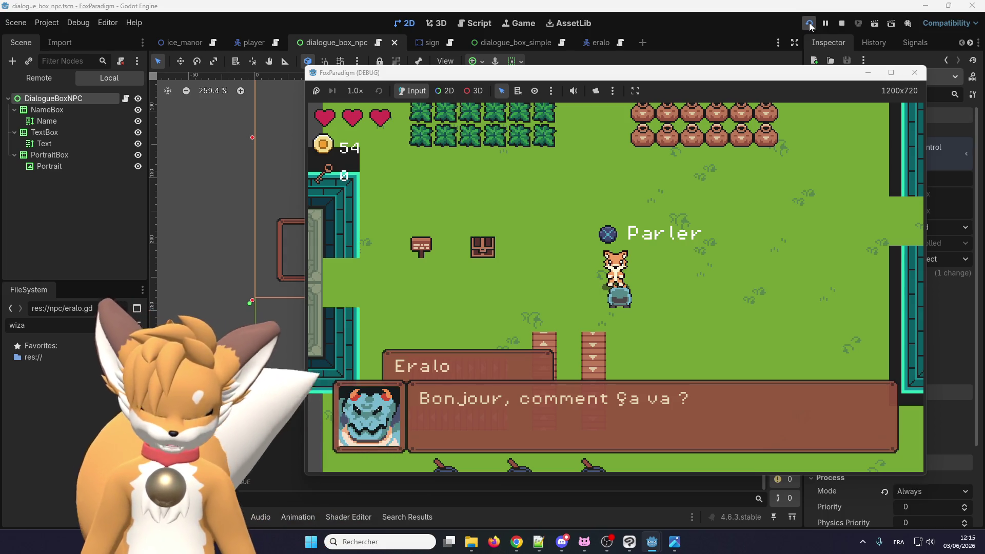
{"action": "key", "text": "e"}
{"action": "key", "text": "Right"}
Pause and resume the game, then talk to Eralo with Space, advancing his greeting text
{"action": "key", "text": "Escape"}
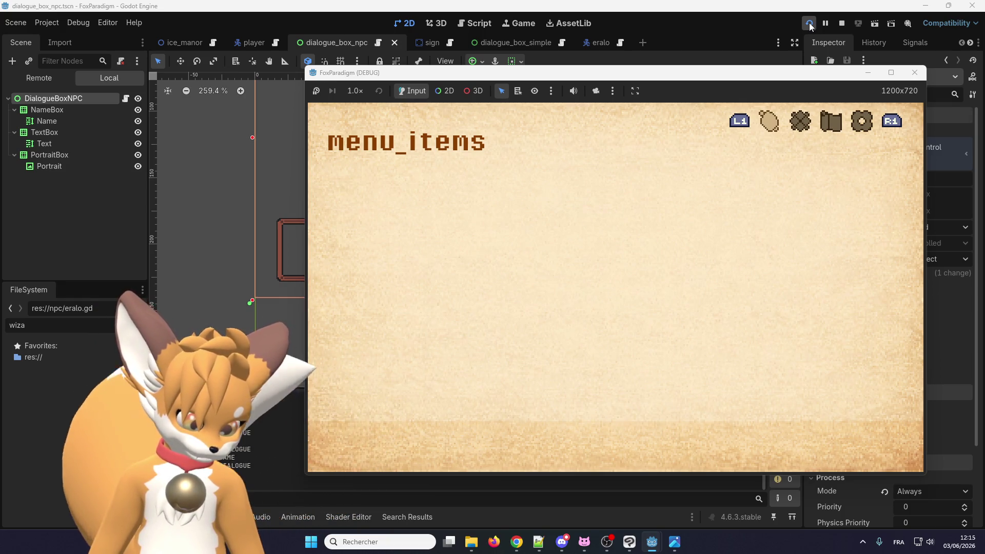
{"action": "key", "text": "Escape"}
{"action": "key", "text": "Right"}
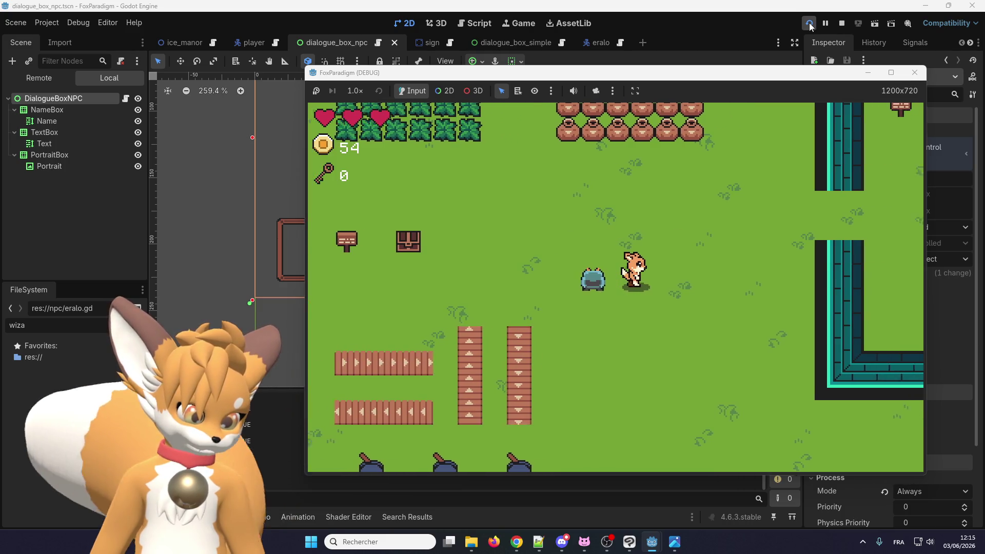
{"action": "key", "text": "Left"}
{"action": "key", "text": "Up"}
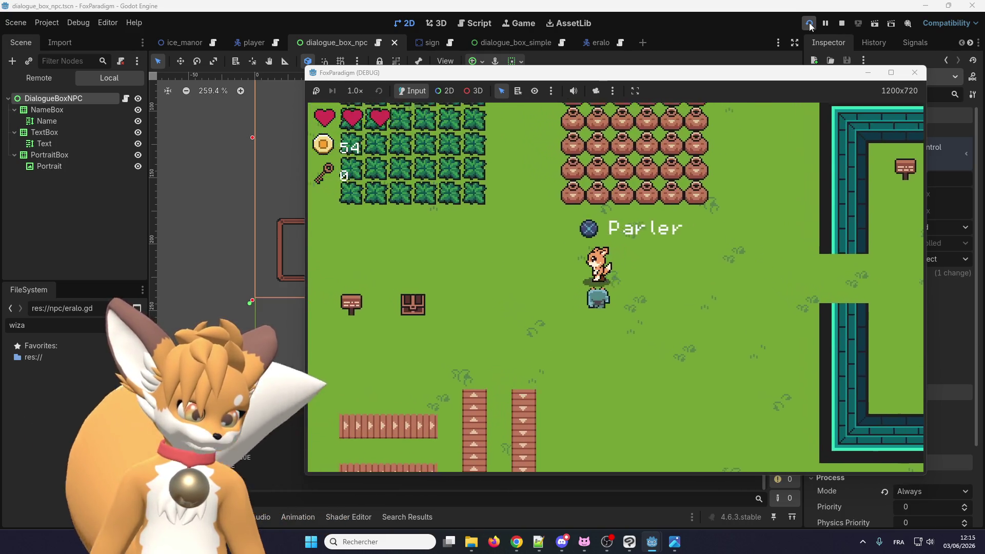
{"action": "key", "text": "Down"}
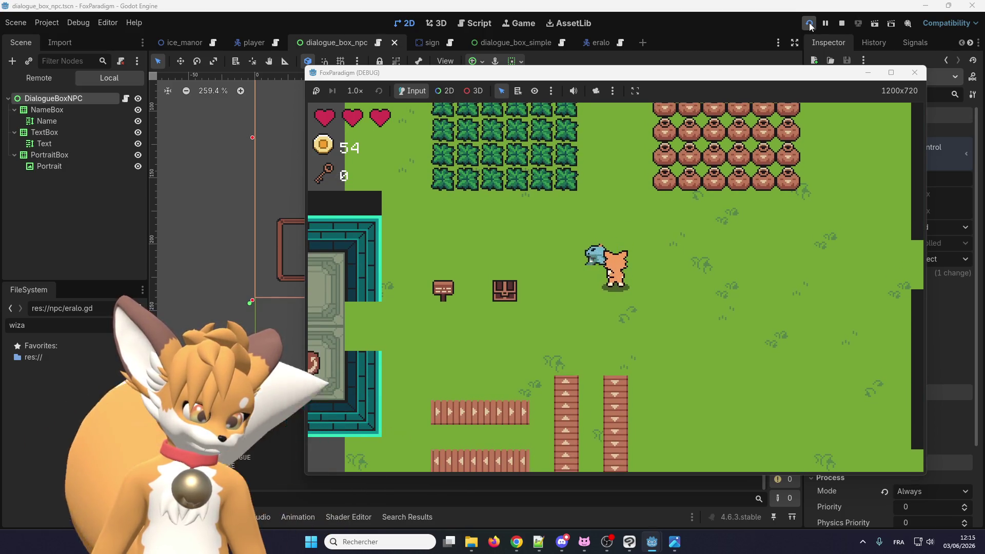
{"action": "key", "text": "Down"}
{"action": "key", "text": "Left"}
{"action": "key", "text": "space"}
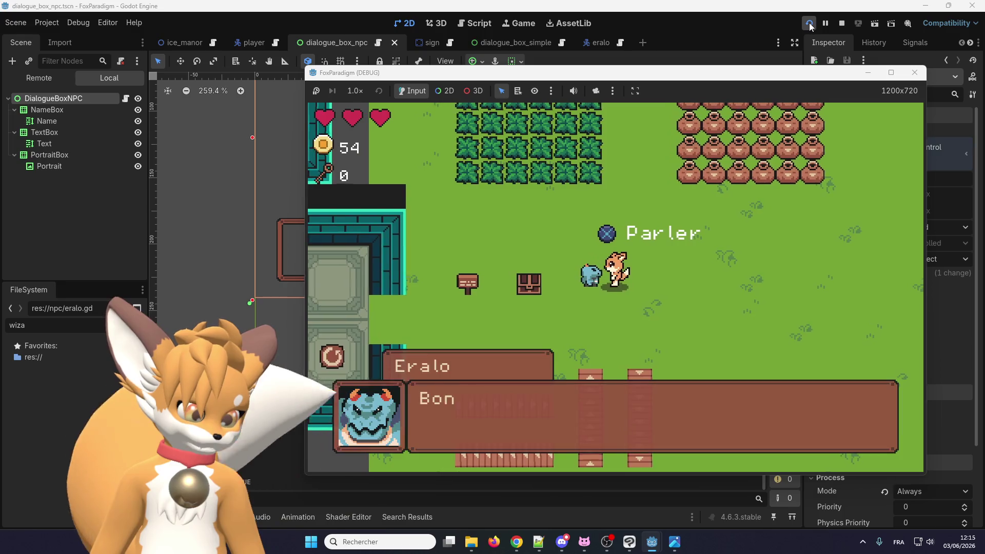
{"action": "key", "text": "space"}
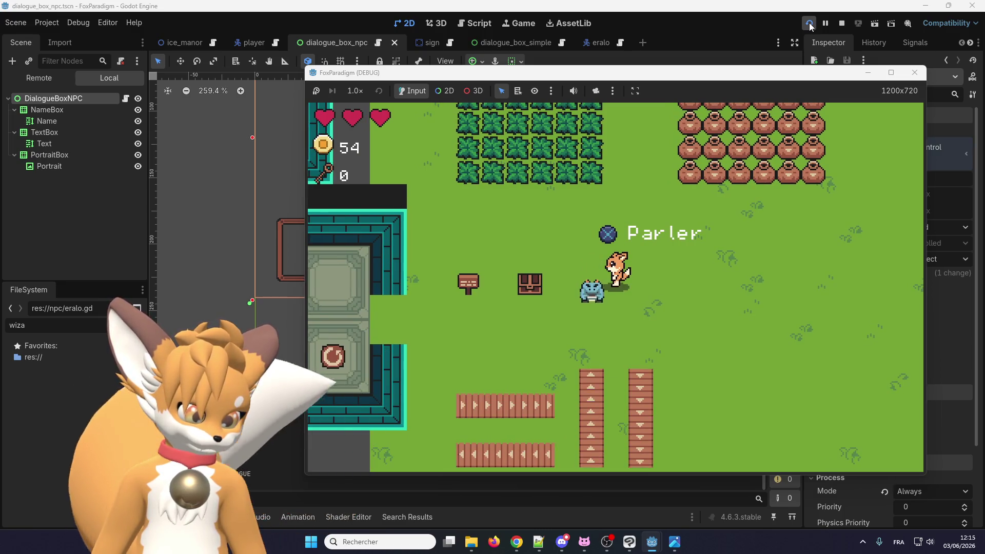
{"action": "key", "text": "Down"}
{"action": "key", "text": "space"}
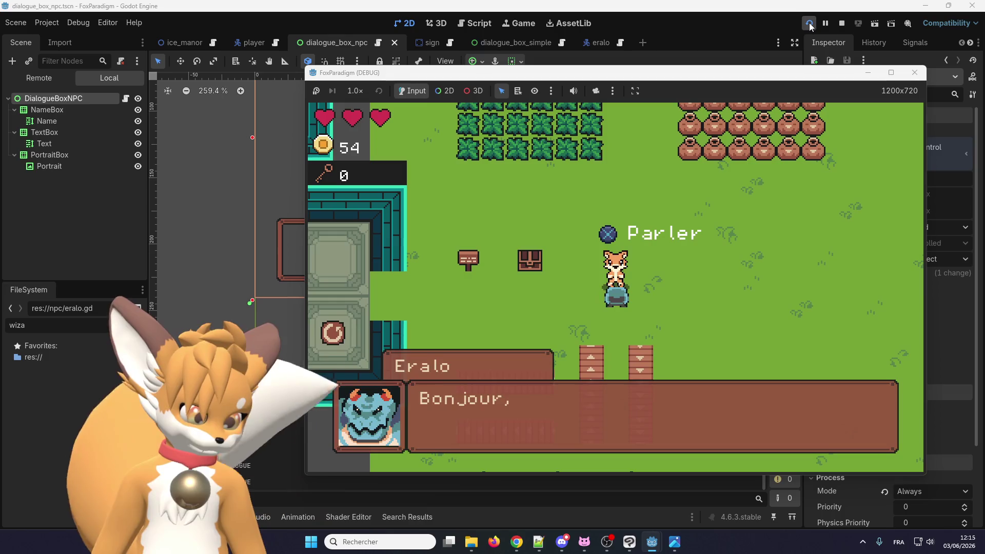
{"action": "key", "text": "space"}
{"action": "key", "text": "Right"}
Open and close the item menu twice between further conversations with Eralo
{"action": "key", "text": "Escape"}
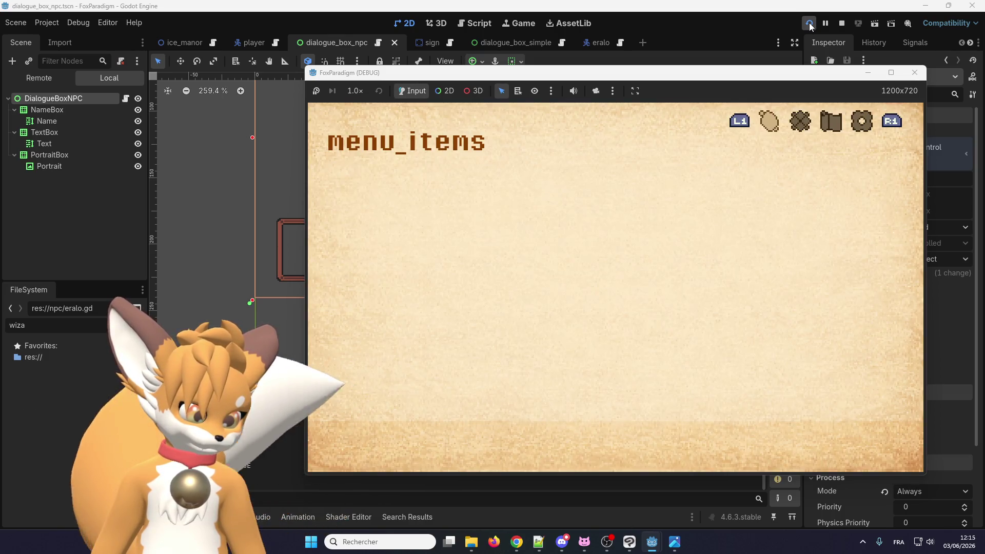
{"action": "key", "text": "Escape"}
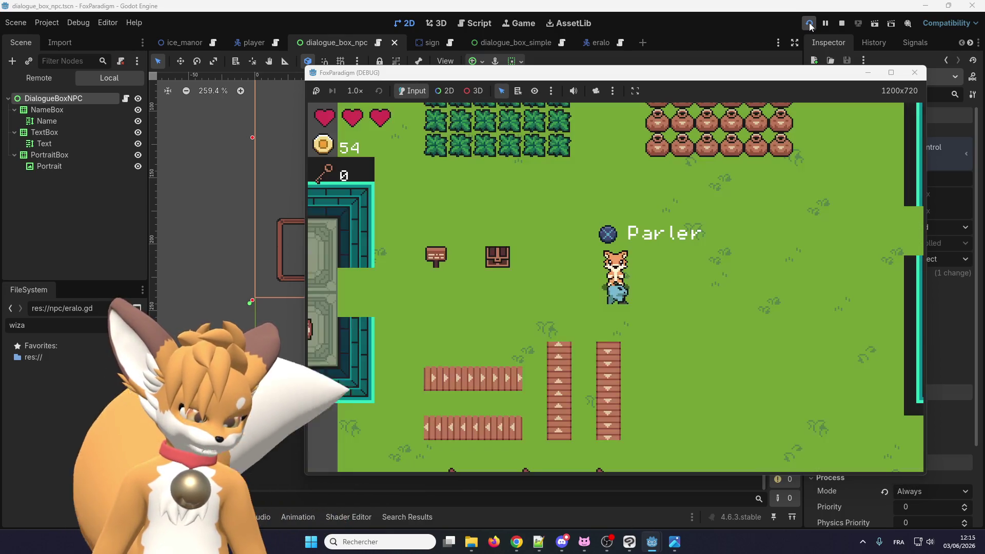
{"action": "key", "text": "Right"}
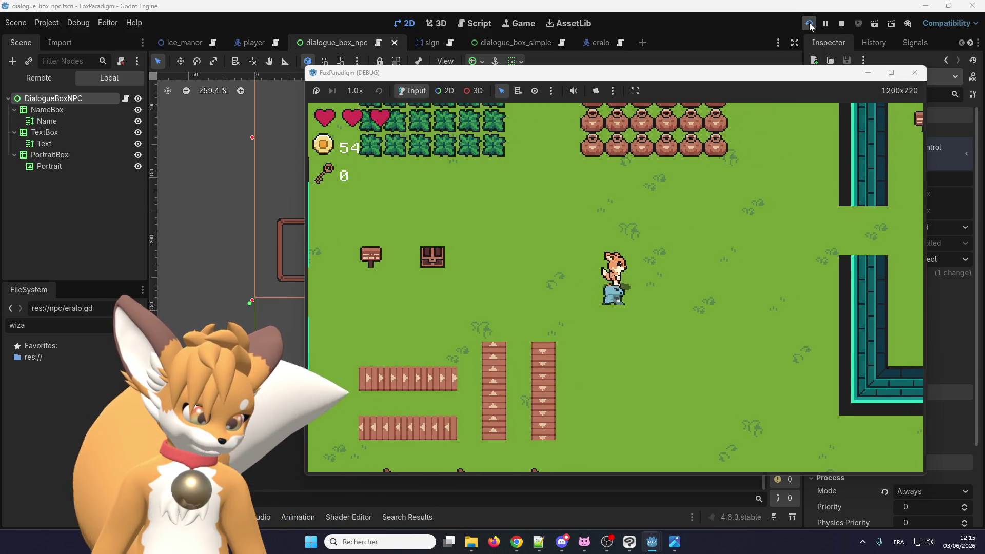
{"action": "key", "text": "Left"}
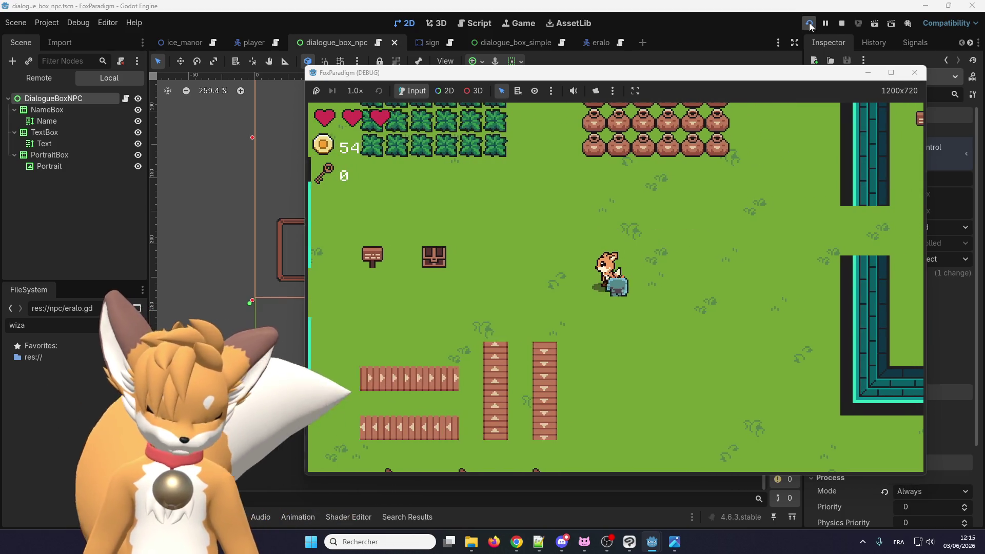
{"action": "key", "text": "space"}
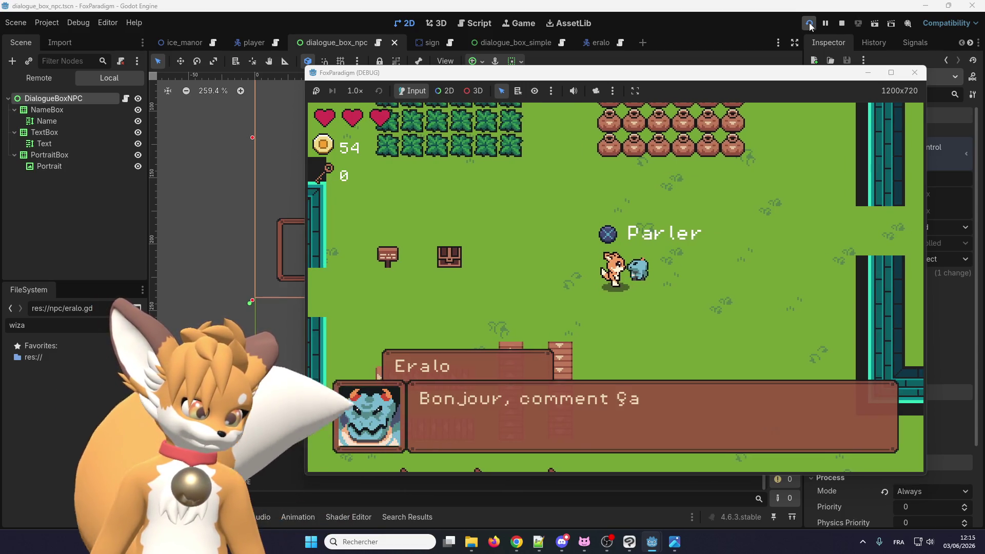
{"action": "key", "text": "space"}
{"action": "key", "text": "Up"}
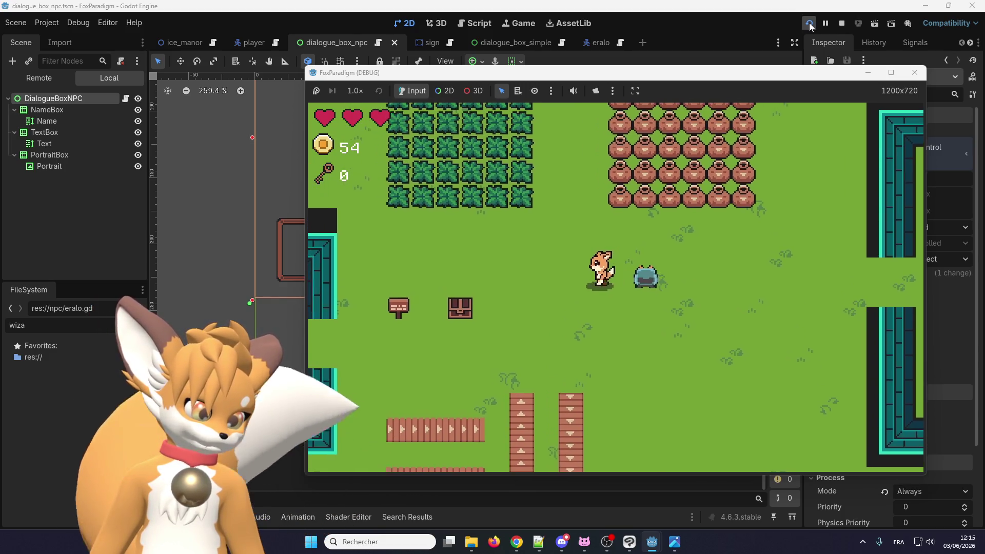
{"action": "key", "text": "Right"}
{"action": "key", "text": "space"}
{"action": "key", "text": "space"}
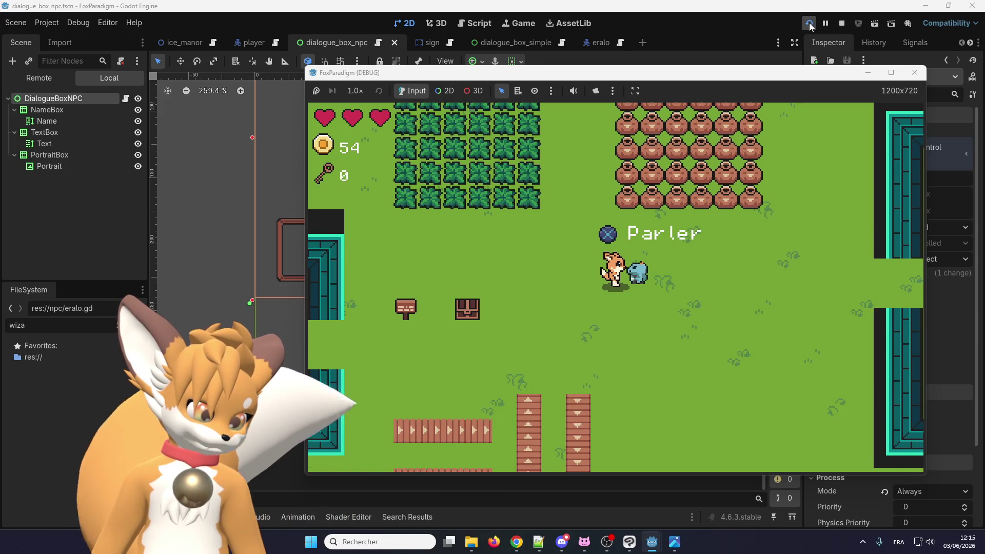
{"action": "key", "text": "space"}
{"action": "key", "text": "space"}
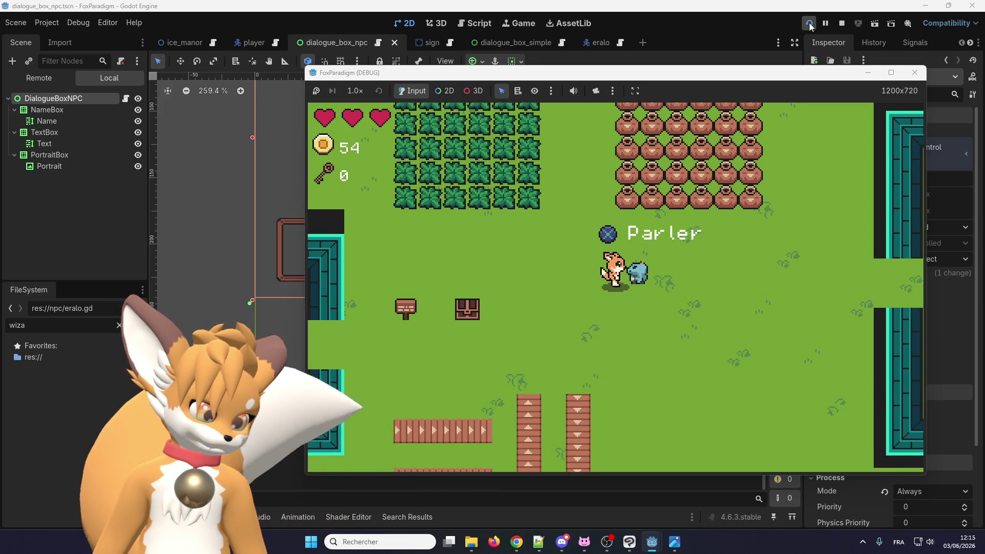
{"action": "key", "text": "Escape"}
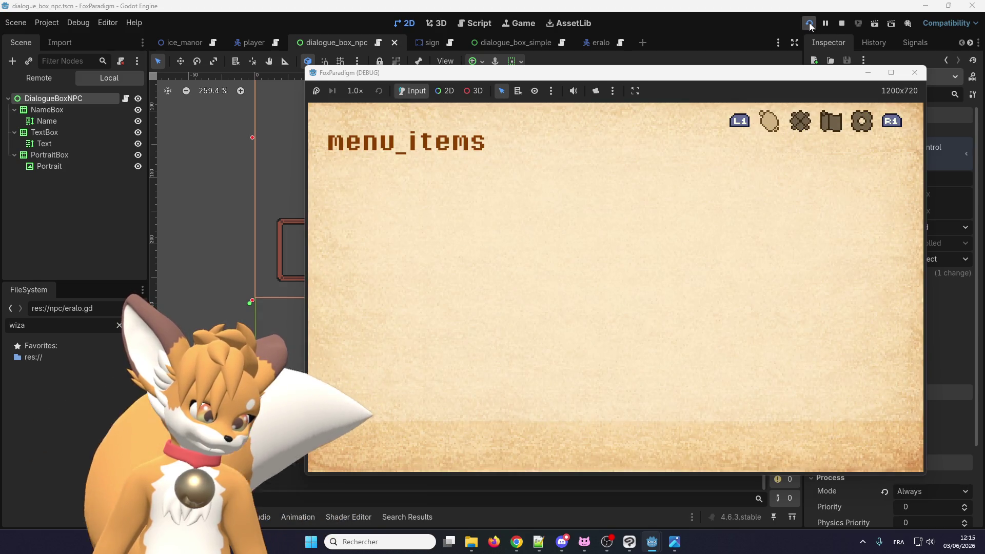
{"action": "key", "text": "Escape"}
{"action": "key", "text": "space"}
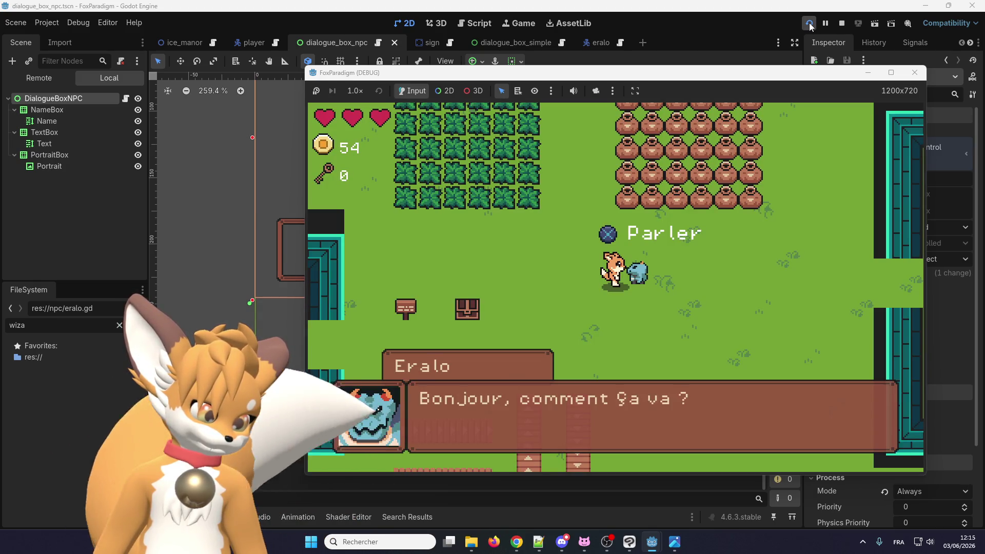
{"action": "key", "text": "space"}
{"action": "key", "text": "Left"}
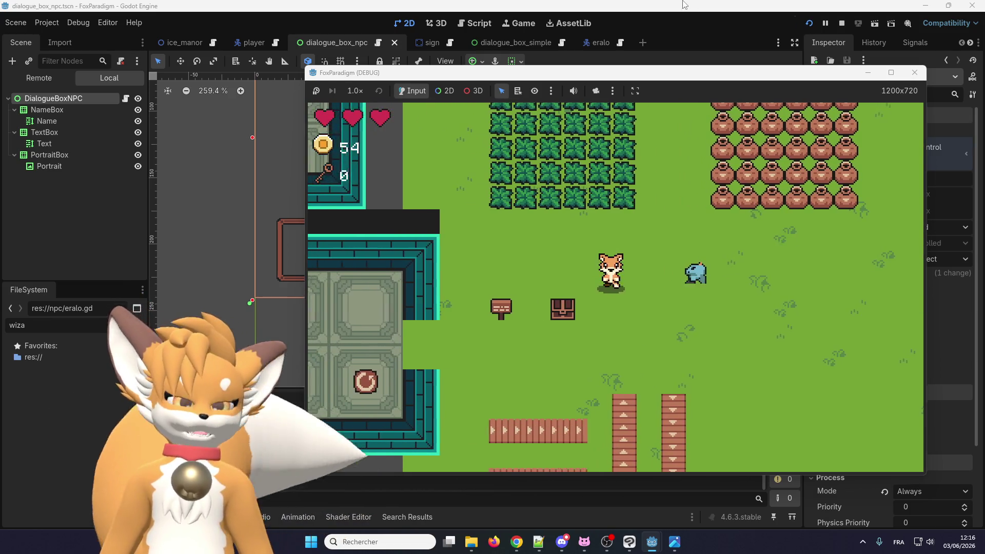
Stop the running FoxParadigm game and look over the dialogue_box_npc layout in the 2D view
{"action": "left_click", "coordinate": [916, 71]}
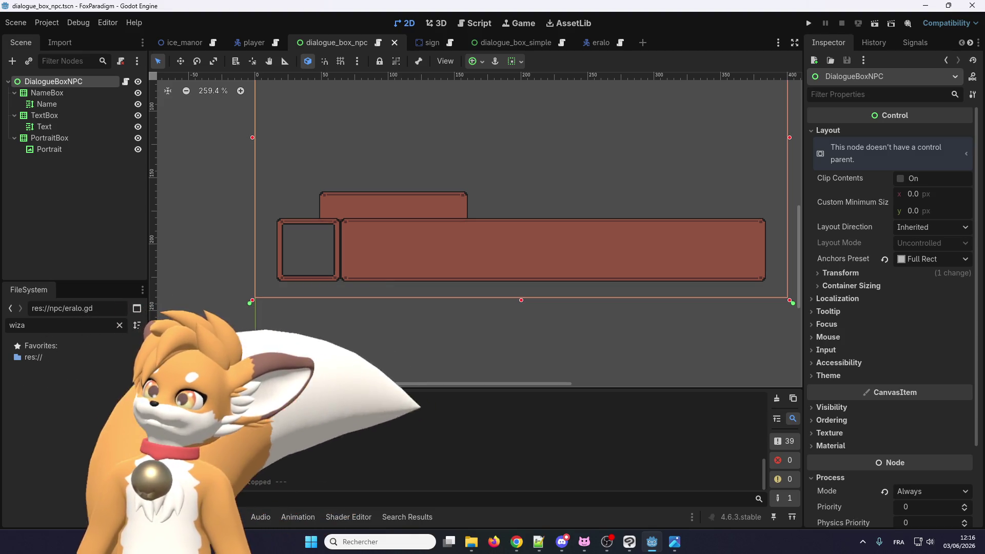
{"action": "key", "text": "alt+Tab"}
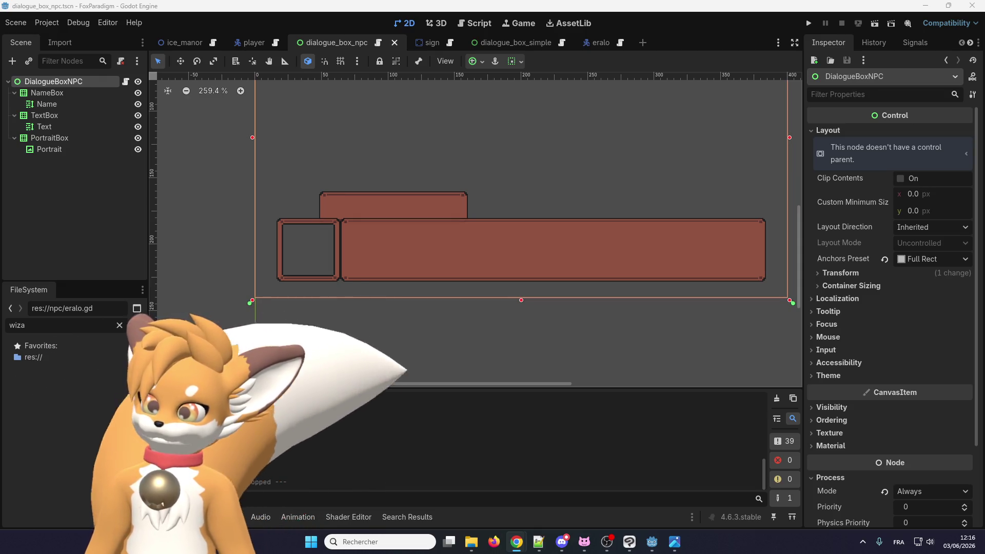
{"action": "key", "text": "alt+Tab"}
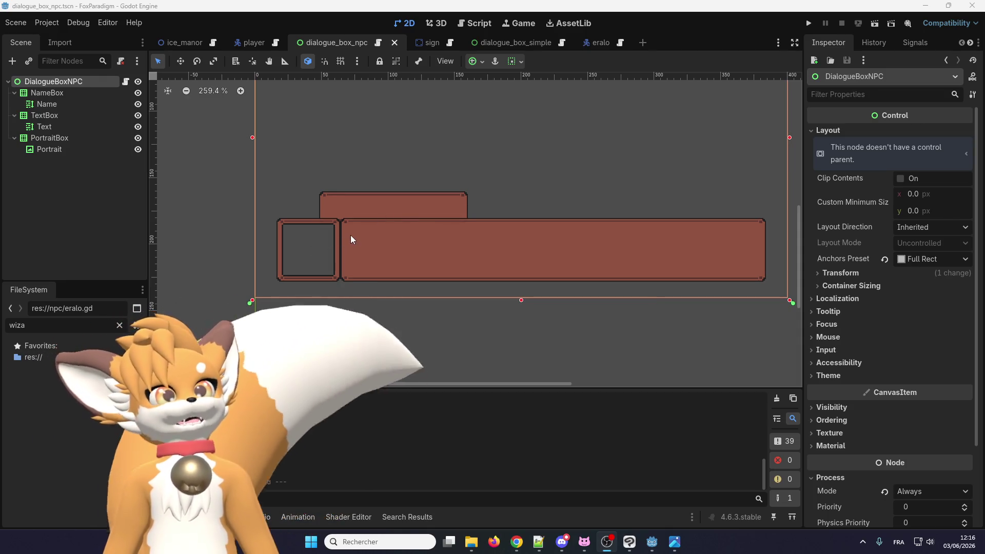
{"action": "scroll", "coordinate": [350, 236], "scroll_direction": "down", "scroll_amount": 1}
{"action": "scroll", "coordinate": [351, 236], "scroll_direction": "up", "scroll_amount": 1}
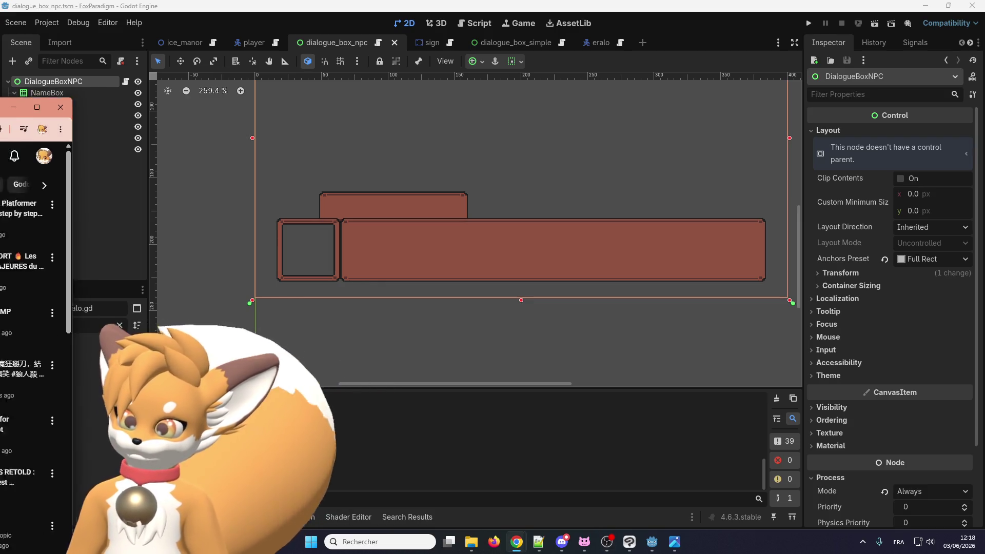
Maximize the Chrome window and play the tutorial video full screen
{"action": "mouse_move", "coordinate": [77, 154]}
{"action": "left_mouse_down"}
{"action": "mouse_move", "coordinate": [583, 11]}
{"action": "mouse_move", "coordinate": [570, 15]}
{"action": "left_mouse_up"}
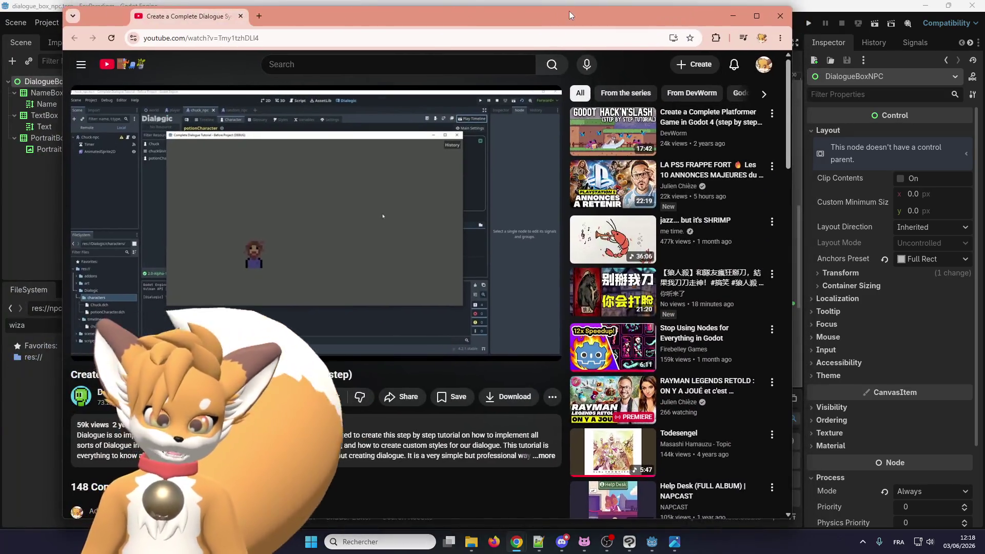
{"action": "double_click", "coordinate": [675, 23]}
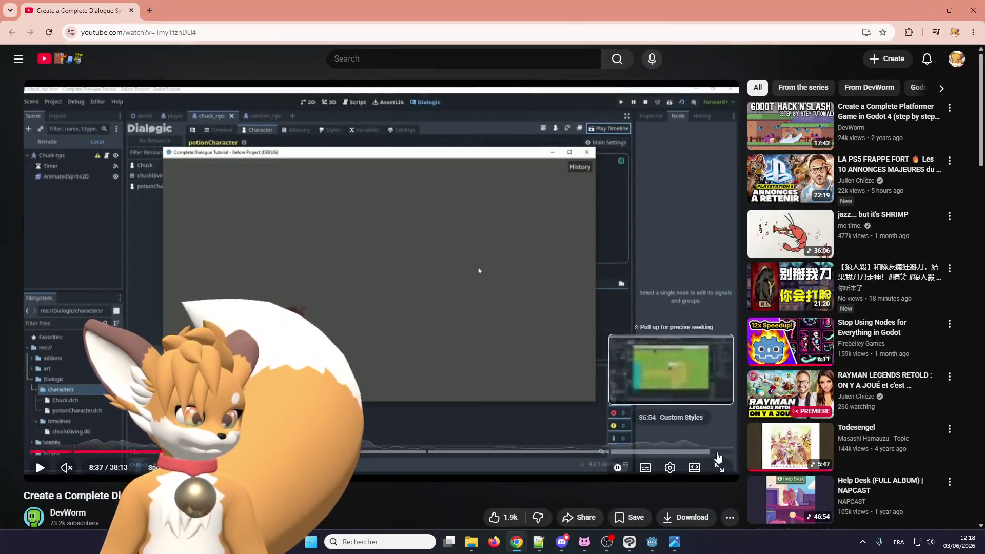
{"action": "left_click", "coordinate": [717, 466]}
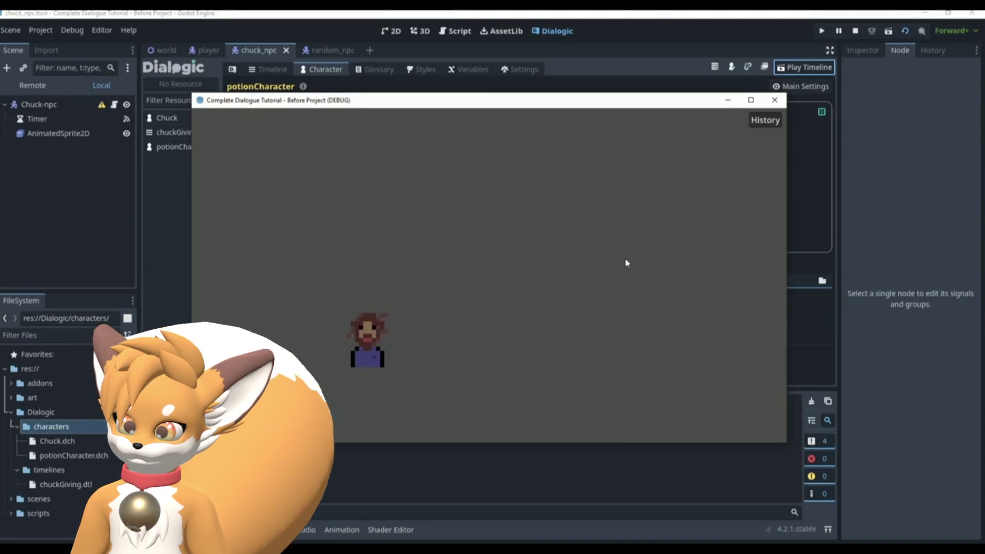
Seek back to the tutorial's opening showing the Dialogic GitHub page and resume playback
{"action": "key", "text": "space"}
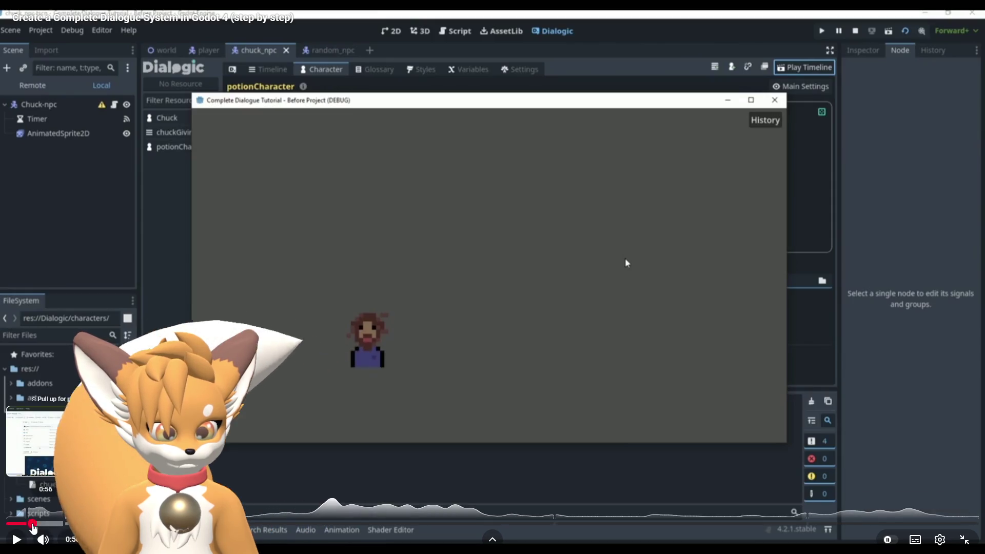
{"action": "left_click", "coordinate": [25, 521]}
{"action": "key", "text": "space"}
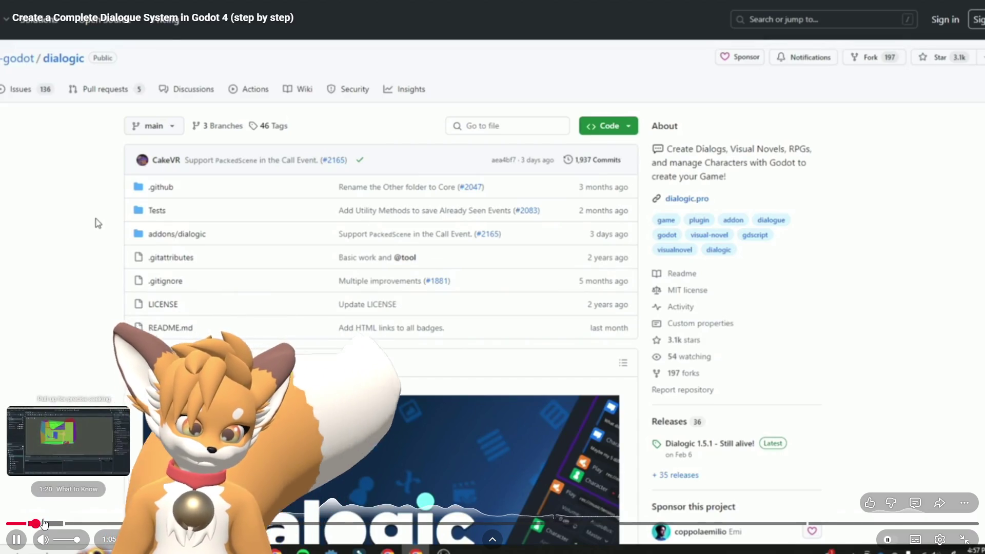
Seek ahead past the editor setup and first game run to about 2:42
{"action": "left_click", "coordinate": [43, 524]}
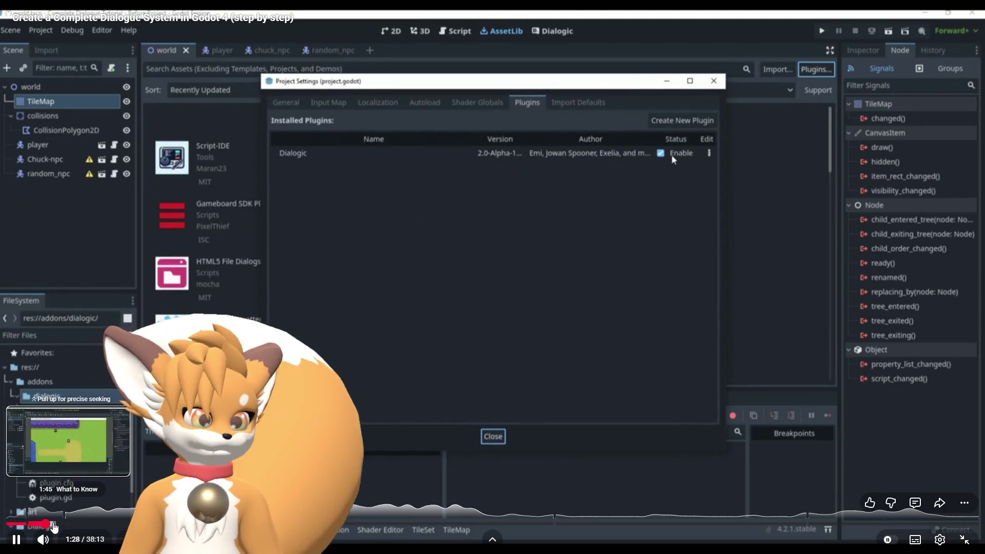
{"action": "left_click", "coordinate": [57, 526]}
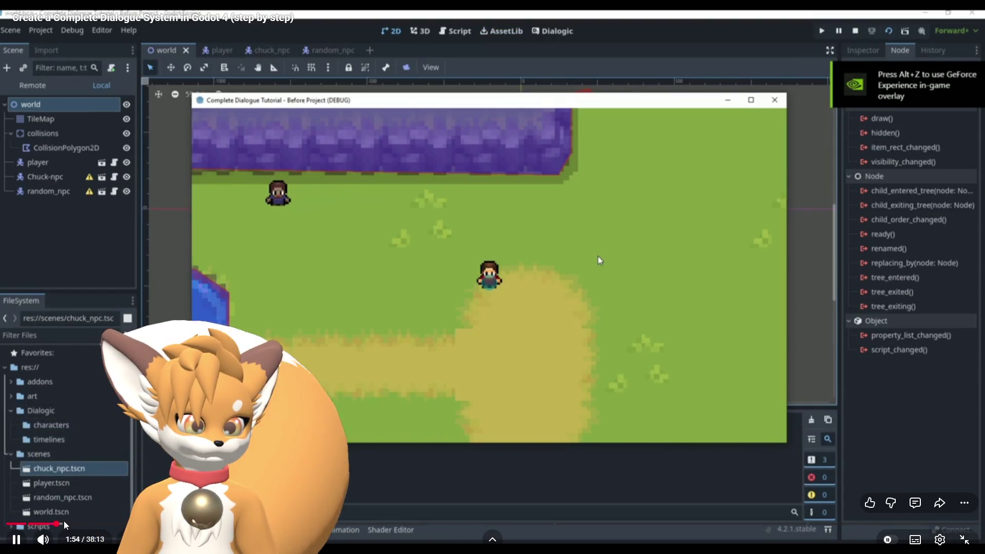
{"action": "left_click_drag", "start_coordinate": [66, 525], "coordinate": [76, 524]}
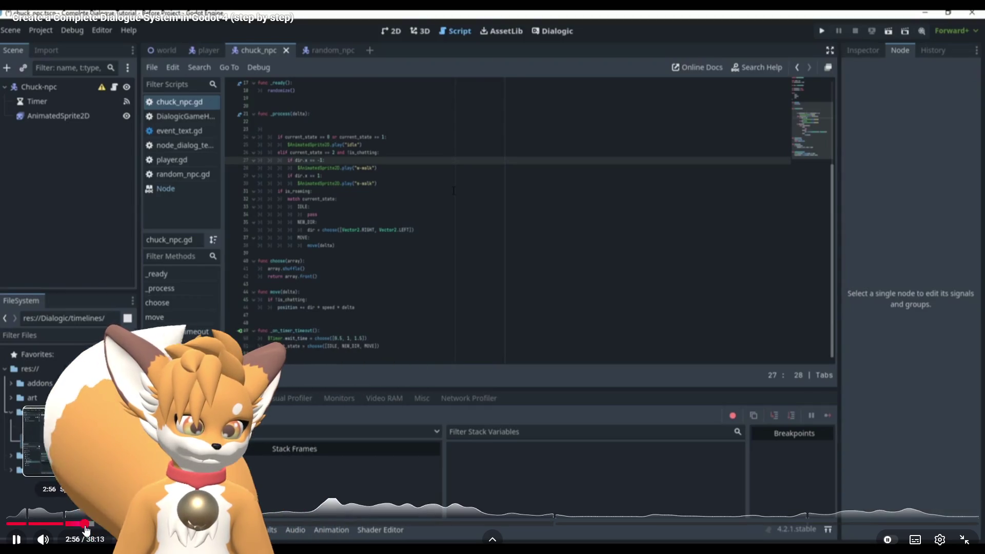
Seek forward through the script and portrait setup to the chuckGiving timeline around 7:38
{"action": "left_click", "coordinate": [89, 524]}
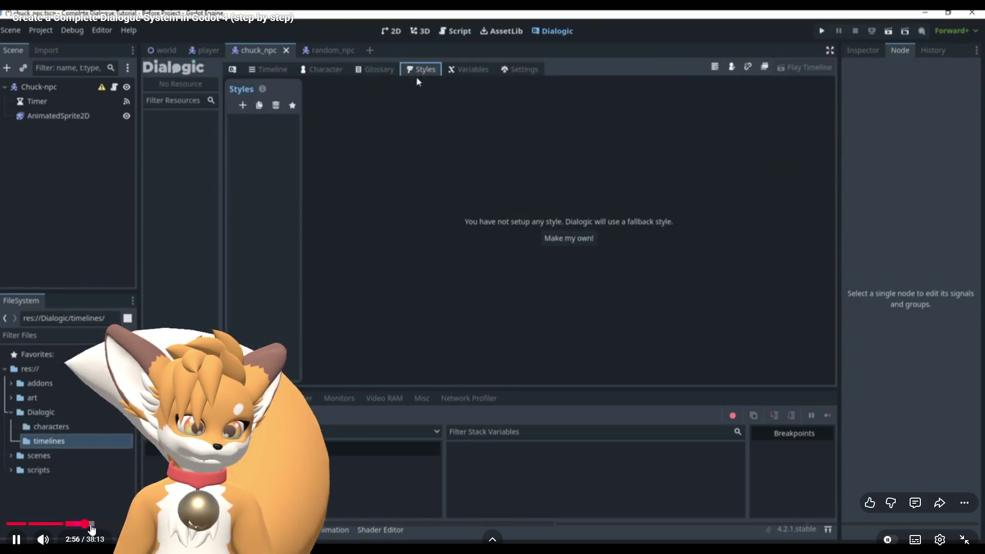
{"action": "left_click", "coordinate": [83, 524]}
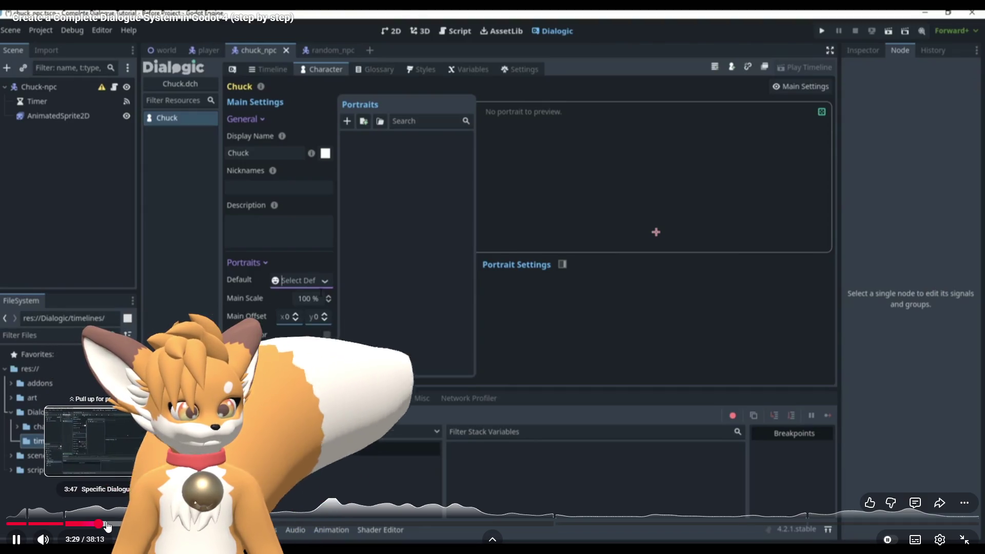
{"action": "left_click", "coordinate": [110, 524]}
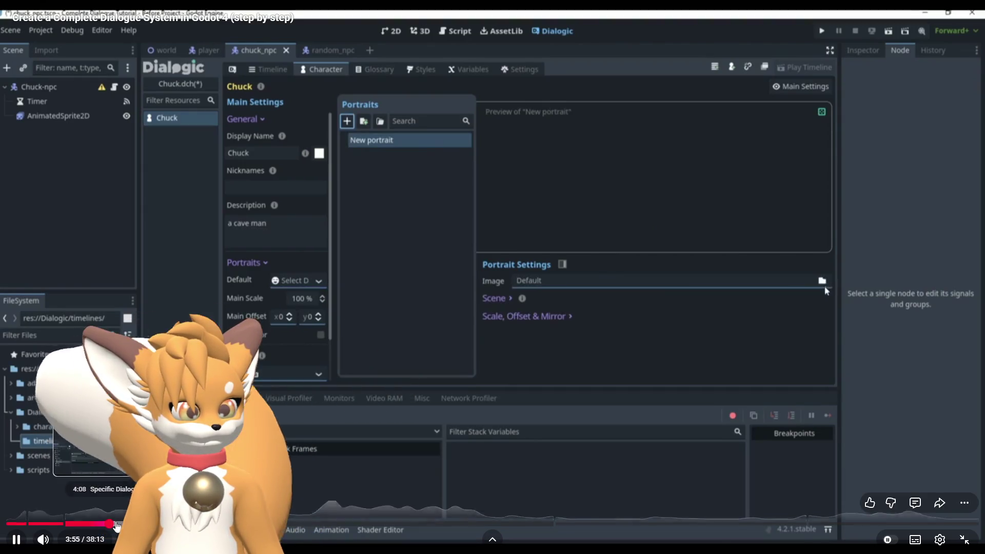
{"action": "left_click", "coordinate": [118, 524]}
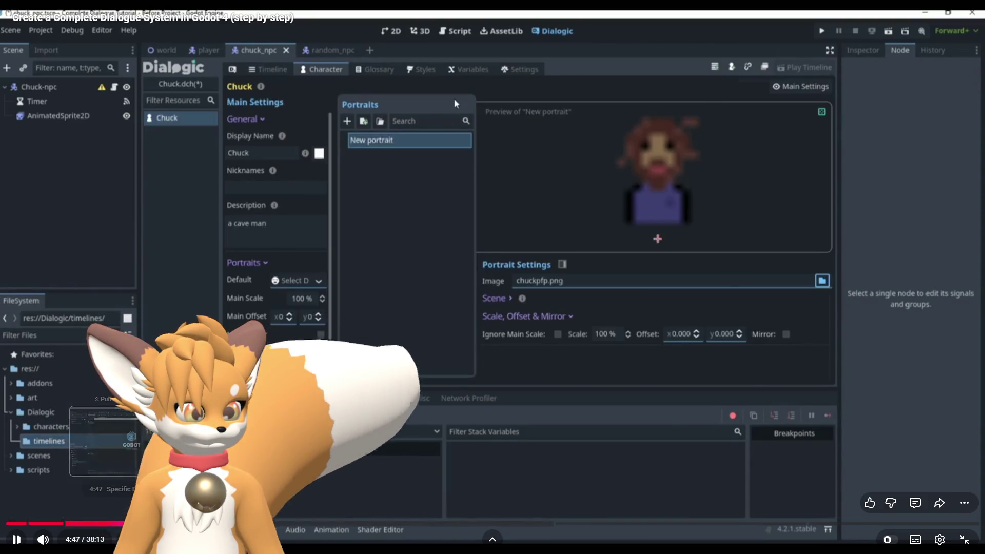
{"action": "left_click", "coordinate": [128, 523]}
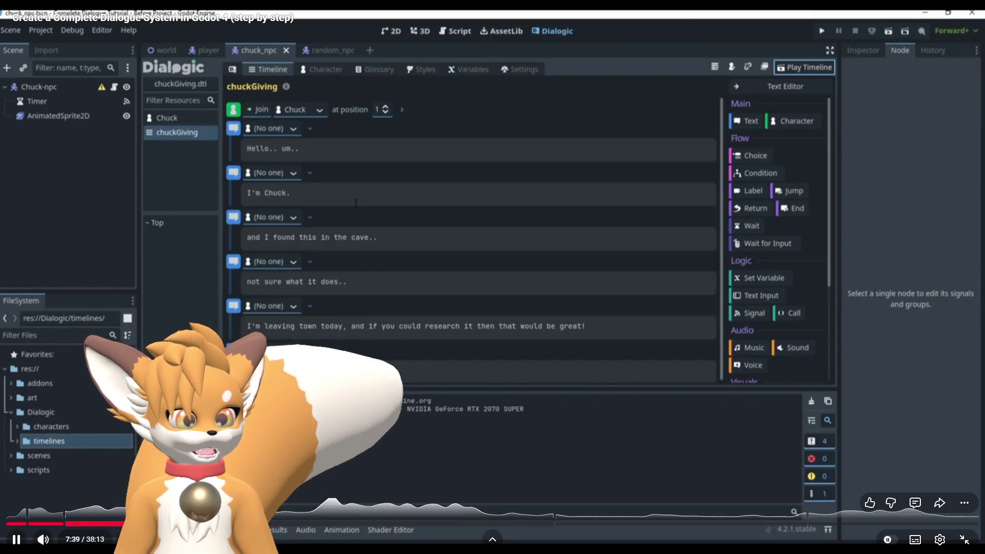
Skip the tutorial forward past the chuckGiving timeline and Leave event with the arrow and L keys
{"action": "key", "text": "Right"}
{"action": "key", "text": "Right"}
{"action": "key", "text": "Right"}
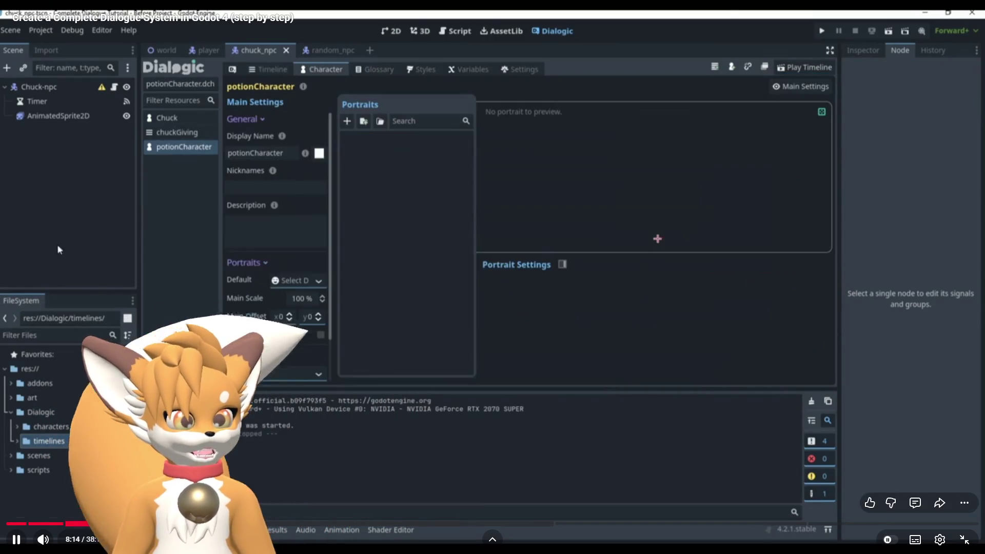
{"action": "key", "text": "Right"}
{"action": "key", "text": "Right"}
{"action": "key", "text": "Right"}
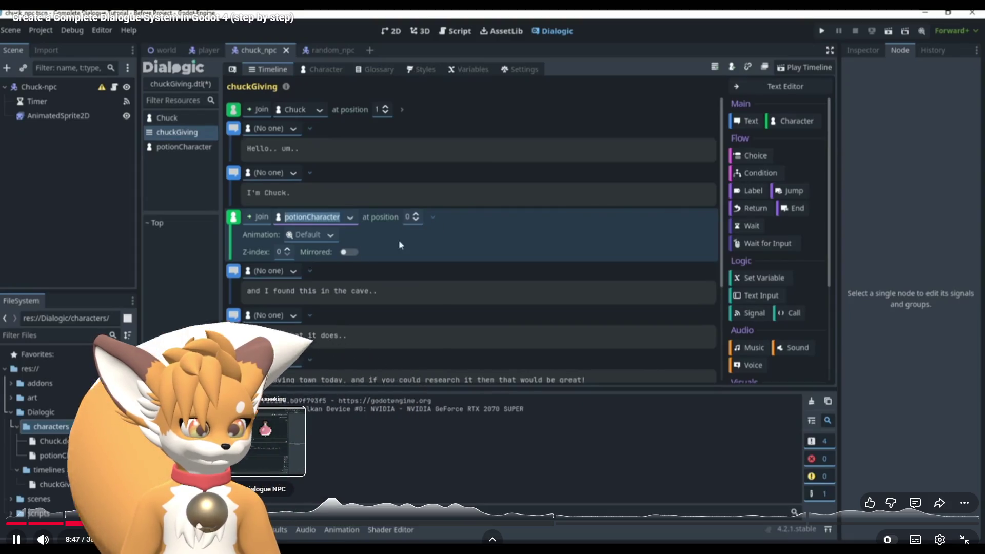
{"action": "key", "text": "Right"}
{"action": "key", "text": "Right"}
{"action": "key", "text": "Right"}
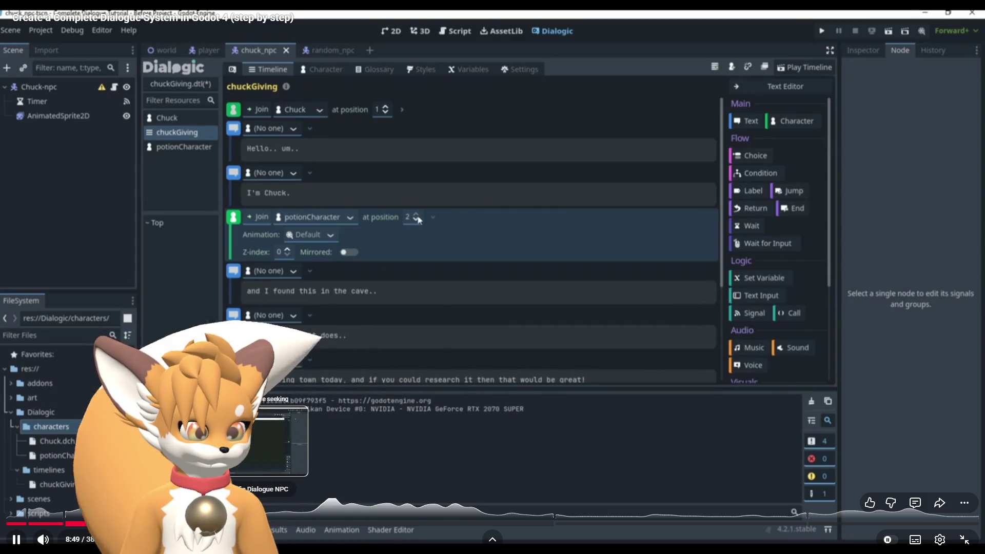
{"action": "key", "text": "Right"}
{"action": "key", "text": "Right"}
{"action": "key", "text": "Right"}
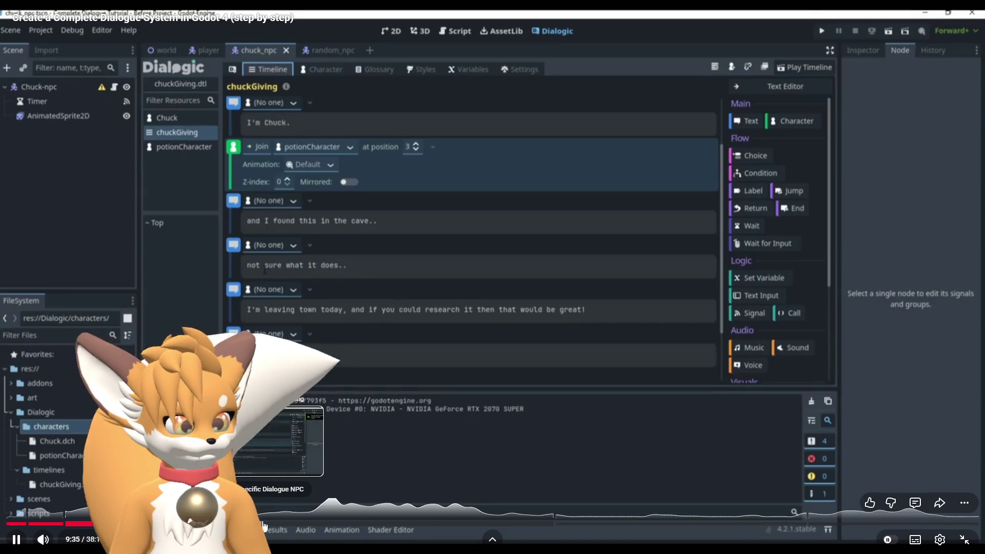
{"action": "key", "text": "l"}
{"action": "key", "text": "l"}
{"action": "key", "text": "l"}
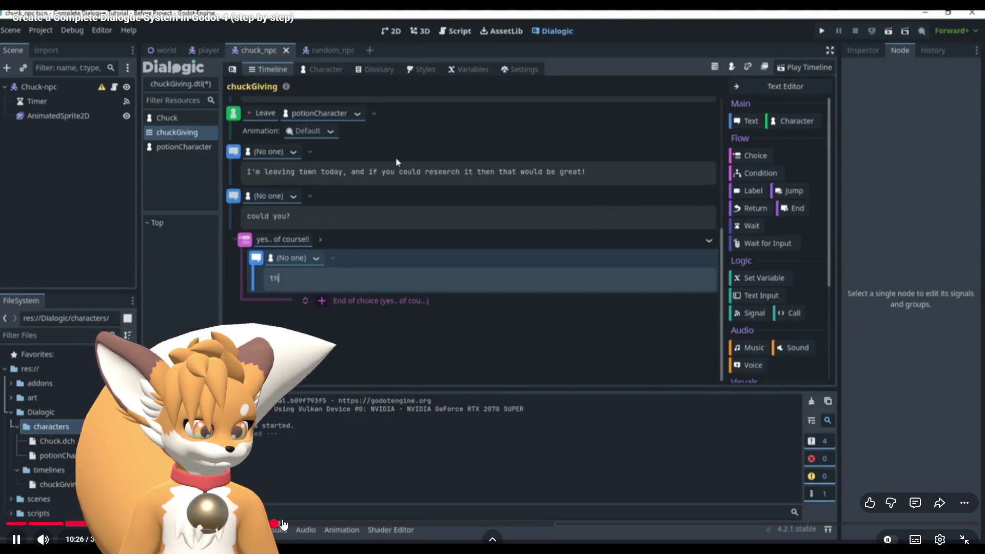
{"action": "key", "text": "l"}
{"action": "key", "text": "l"}
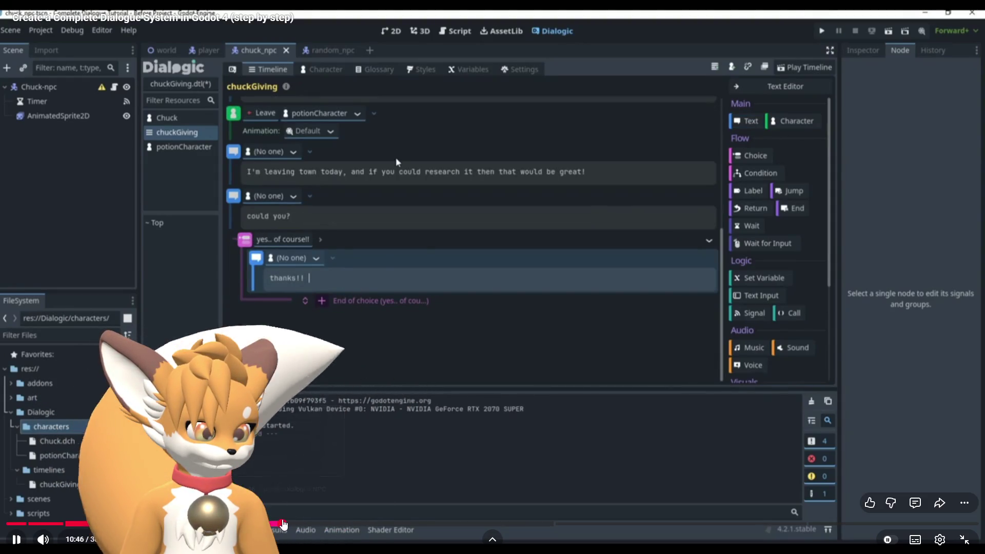
Seek along the progress bar from 11:01 to the collision area setup near 12:59
{"action": "left_click", "coordinate": [289, 523]}
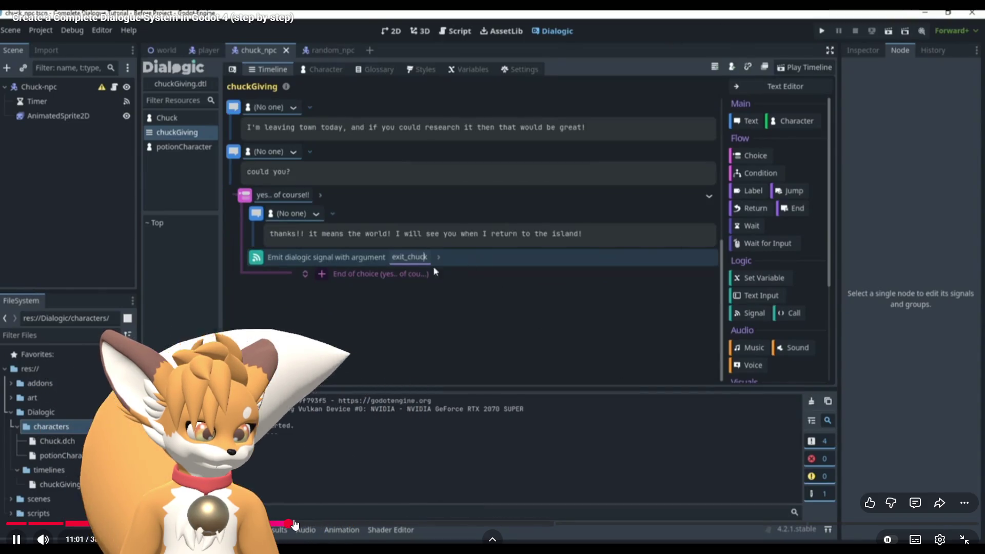
{"action": "left_click", "coordinate": [312, 243]}
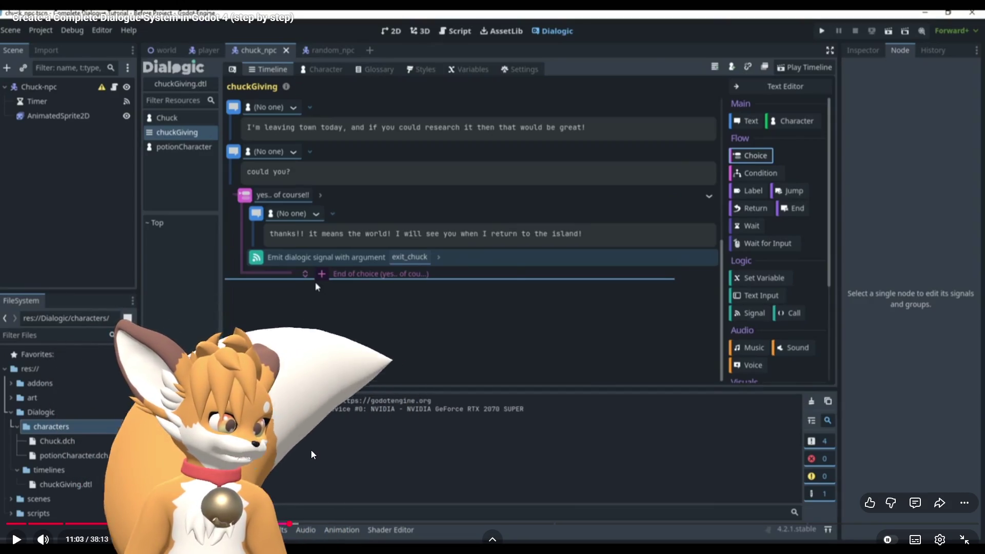
{"action": "key", "text": "space"}
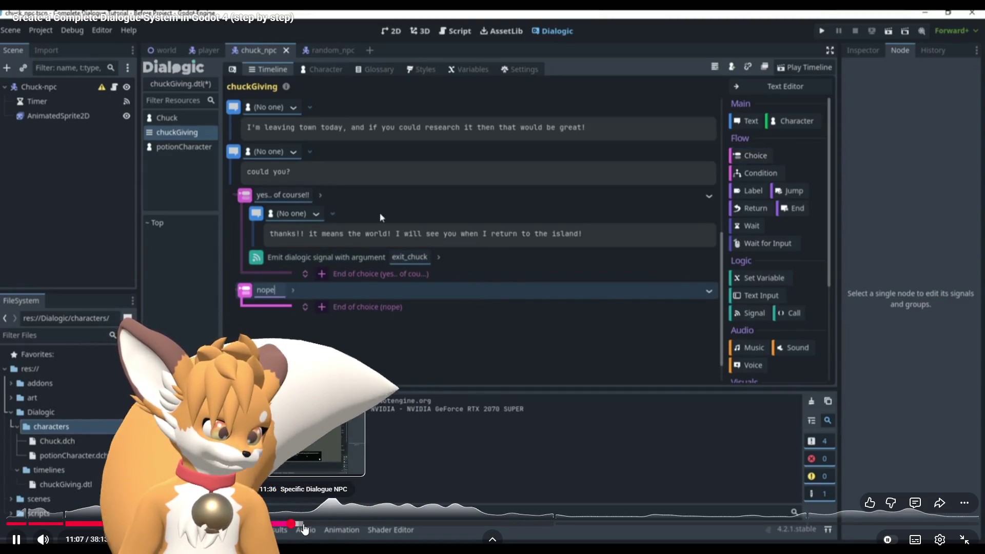
{"action": "left_click", "coordinate": [303, 523]}
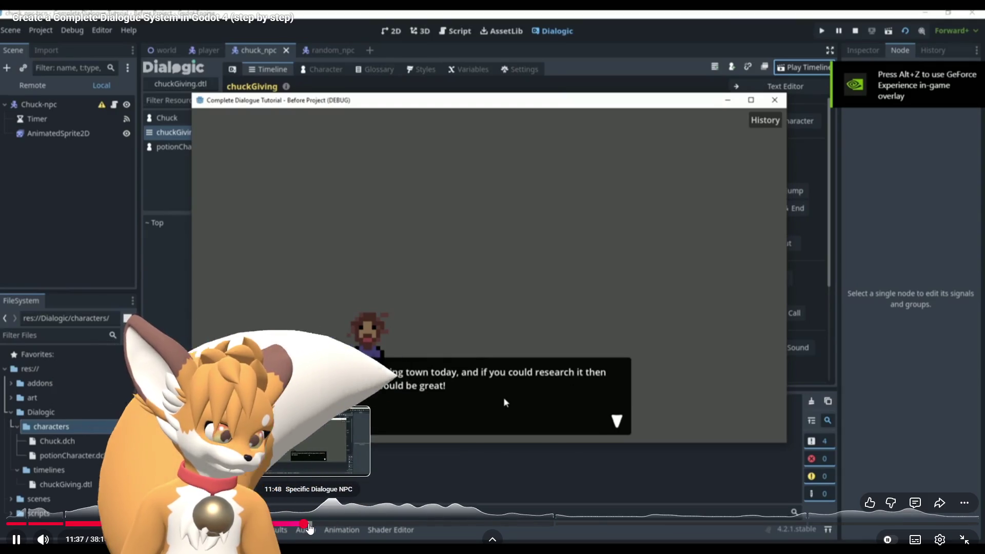
{"action": "left_click", "coordinate": [308, 523]}
{"action": "left_click", "coordinate": [316, 524]}
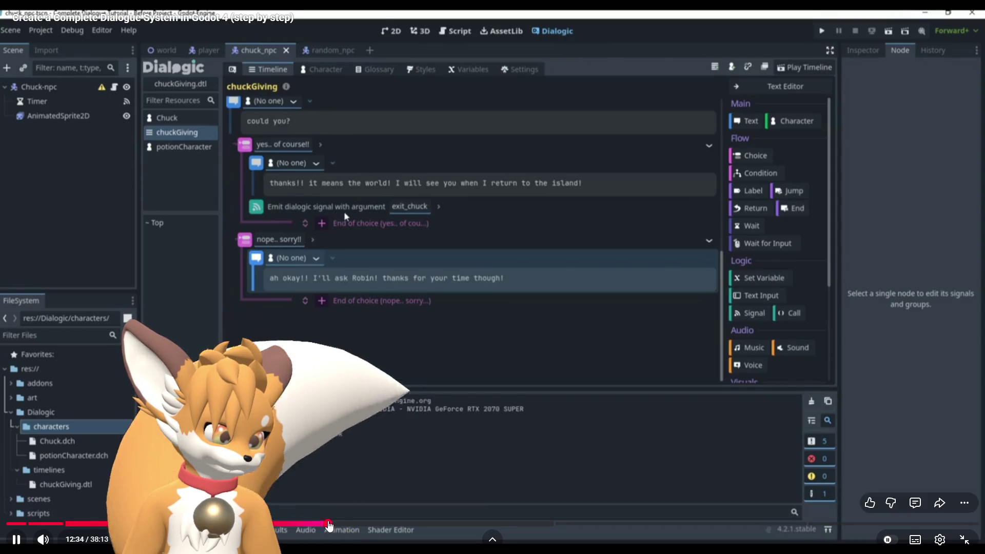
{"action": "left_click", "coordinate": [334, 524]}
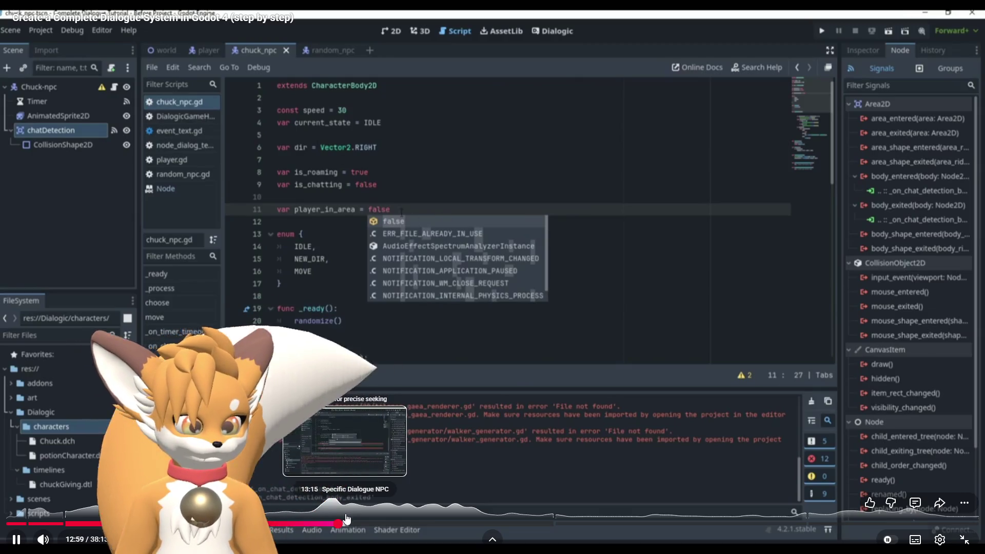
Seek past 13:42 and 18:58 to about 21:56, where the tutorial's game runs with dialogue
{"action": "left_click", "coordinate": [346, 519]}
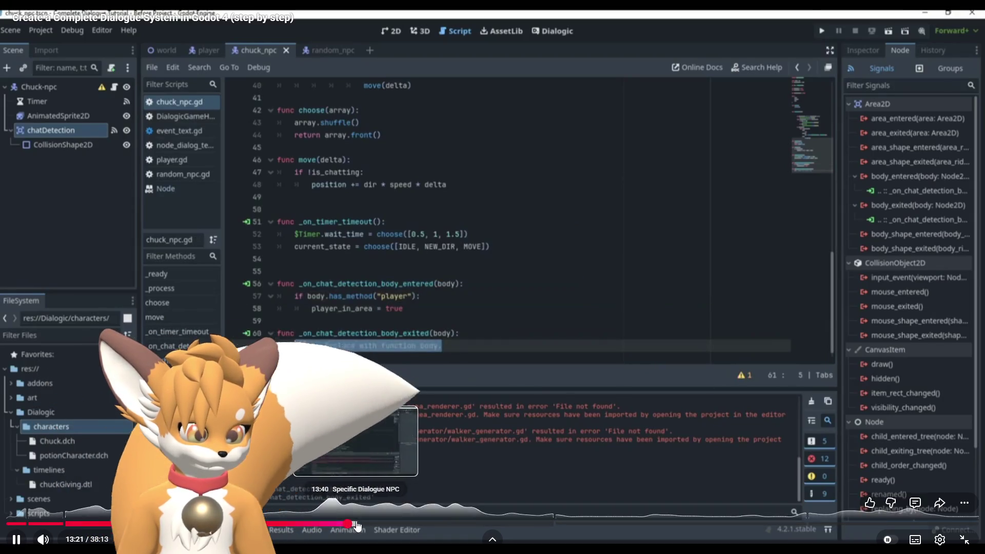
{"action": "mouse_move", "coordinate": [358, 524]}
{"action": "left_mouse_down"}
{"action": "mouse_move", "coordinate": [452, 521]}
{"action": "mouse_move", "coordinate": [435, 522]}
{"action": "left_mouse_up"}
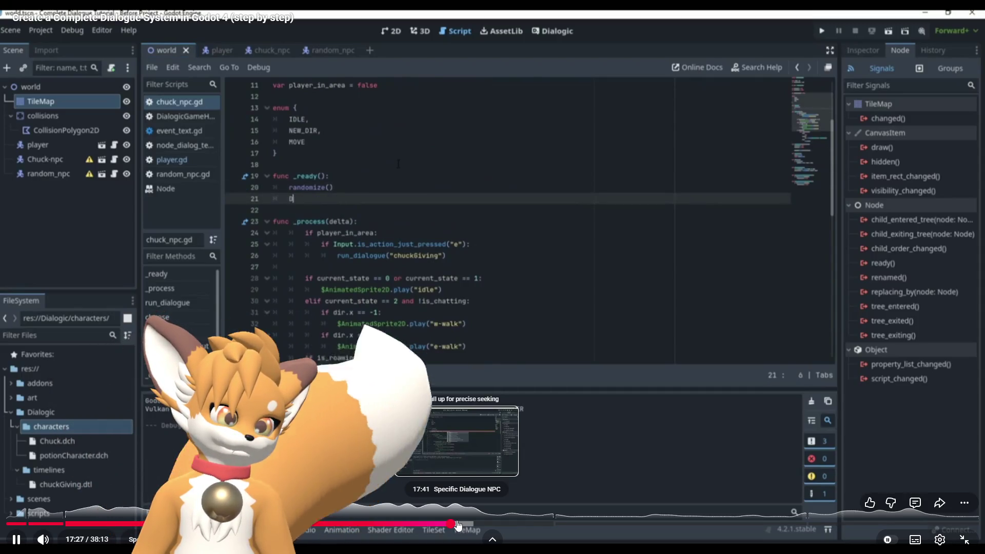
{"action": "left_click_drag", "start_coordinate": [460, 524], "coordinate": [503, 525]}
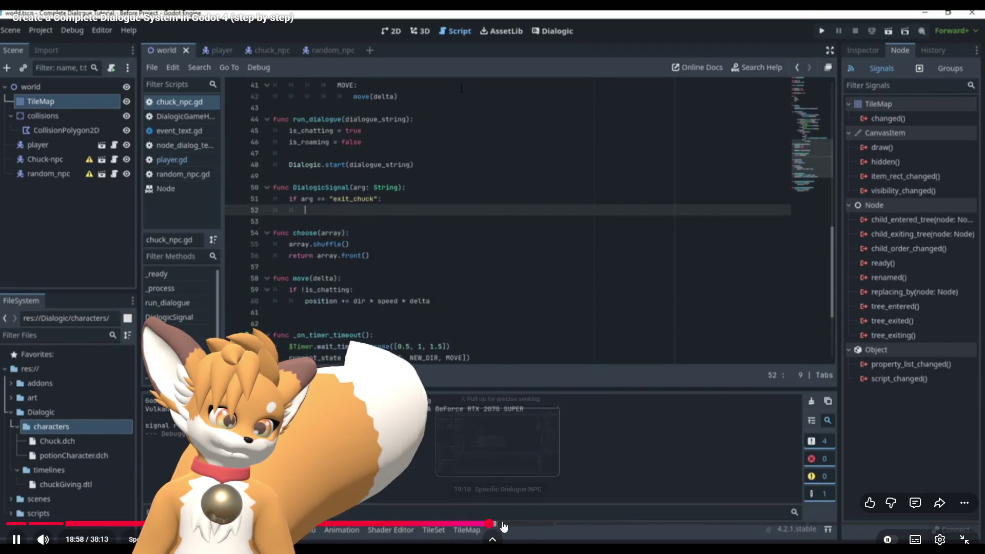
{"action": "left_click", "coordinate": [533, 524]}
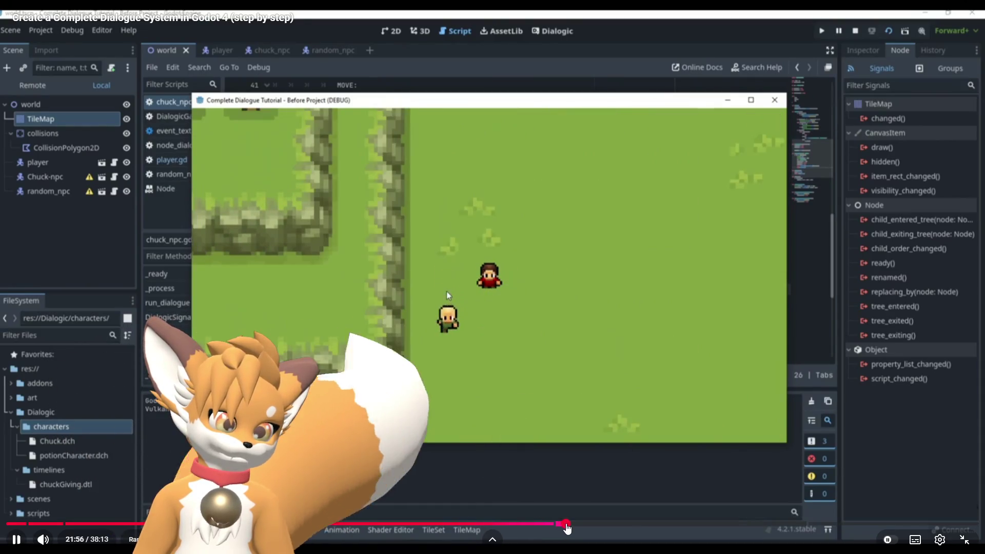
Skip through 30:26, the premade style browser and speech bubble test, pausing at 37:39
{"action": "left_click", "coordinate": [565, 524]}
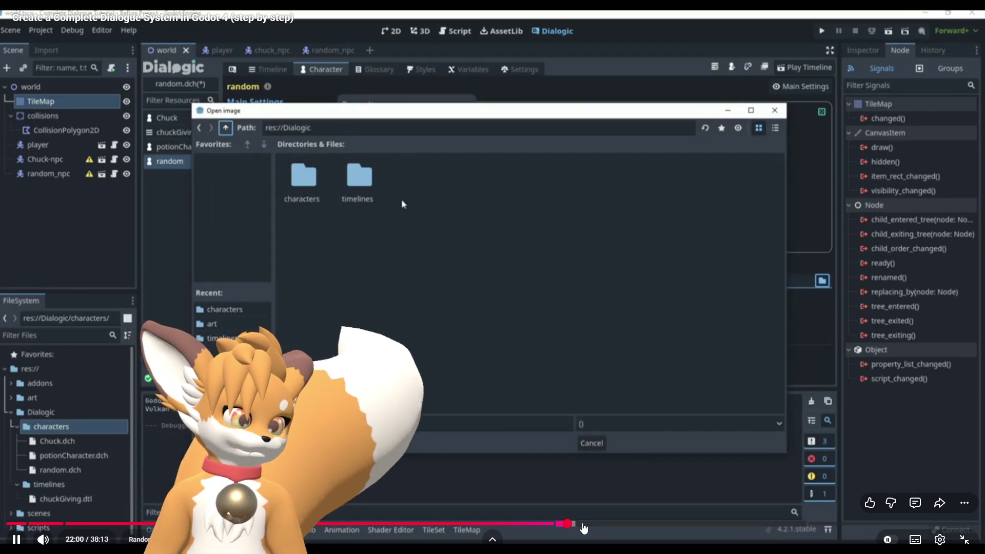
{"action": "left_click", "coordinate": [697, 524]}
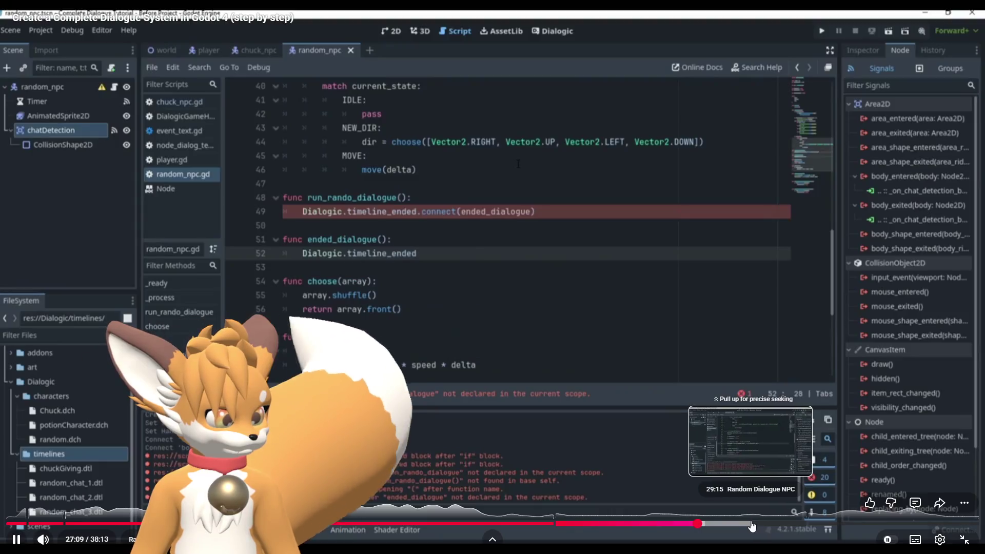
{"action": "left_click_drag", "start_coordinate": [731, 524], "coordinate": [780, 524]}
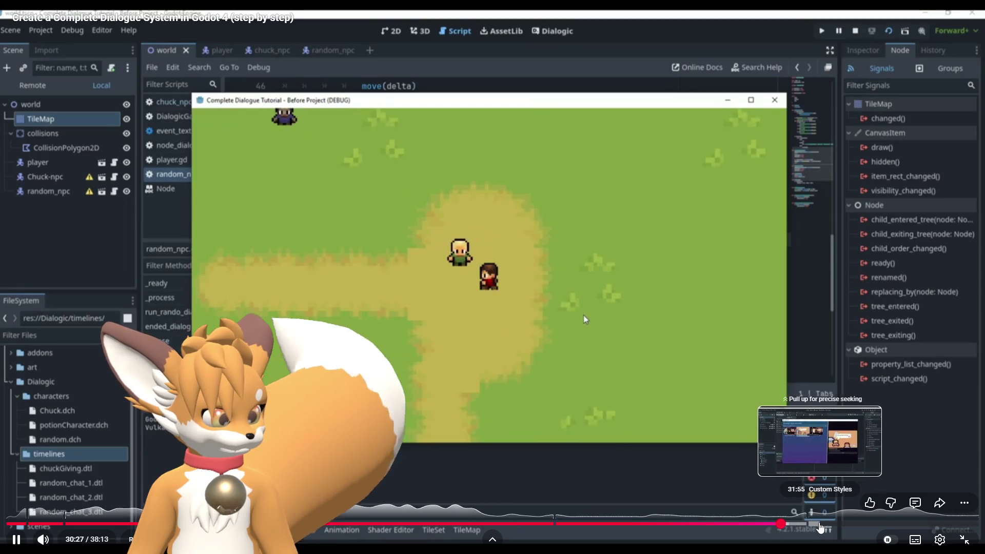
{"action": "left_click", "coordinate": [822, 524]}
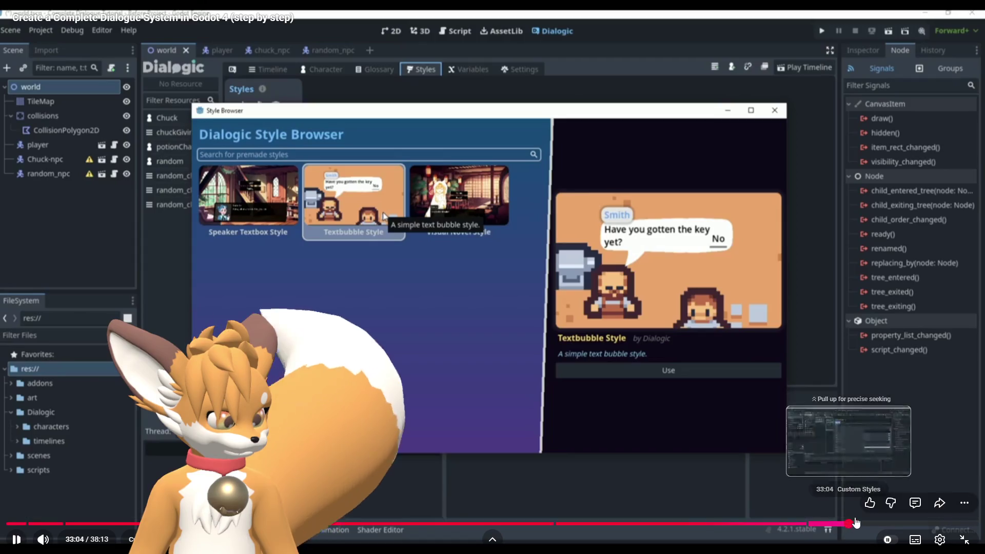
{"action": "left_click", "coordinate": [849, 524]}
{"action": "left_click", "coordinate": [893, 524]}
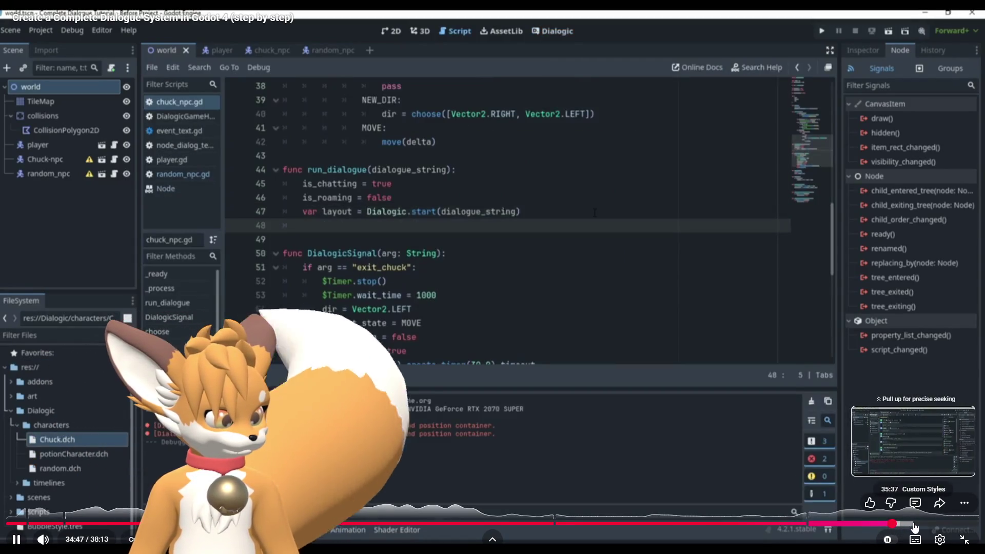
{"action": "left_click", "coordinate": [914, 524]}
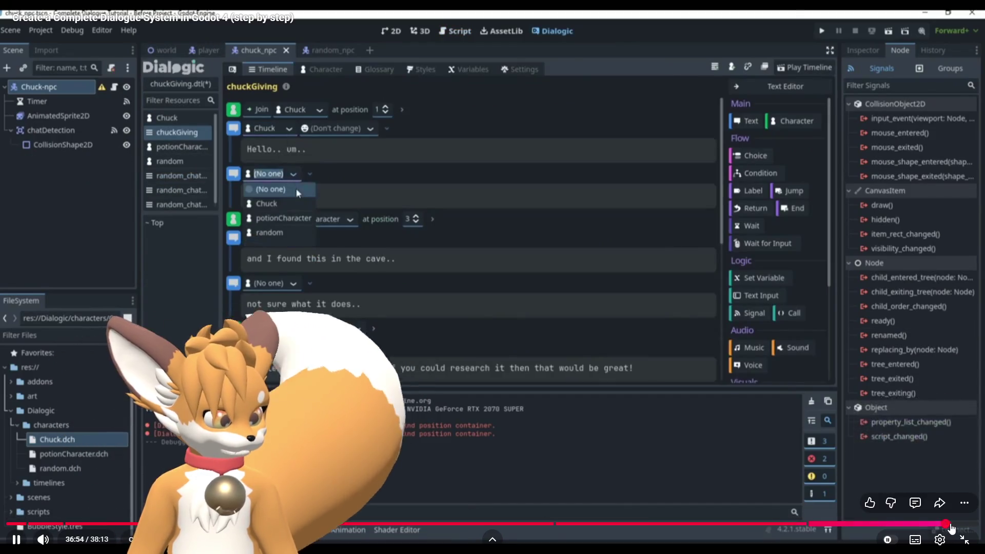
{"action": "left_click", "coordinate": [949, 524]}
{"action": "left_click", "coordinate": [959, 524]}
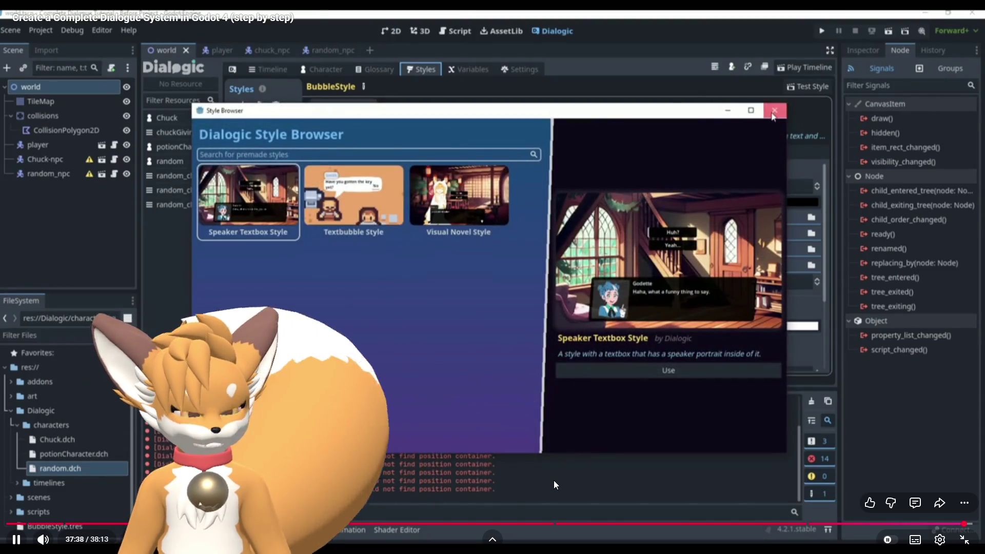
{"action": "left_click", "coordinate": [546, 480]}
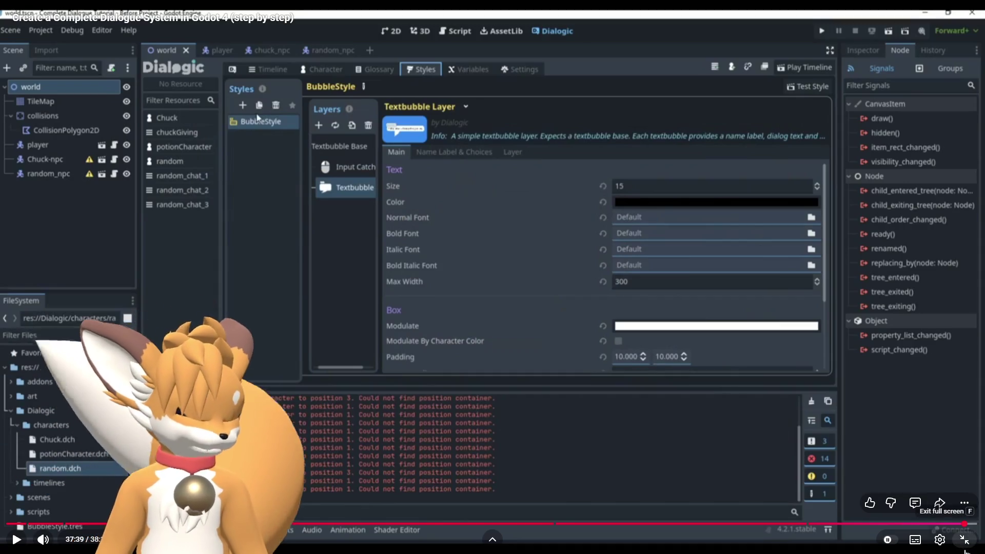
Exit full screen, bookmark the tutorial page, and minimise the browser back to Godot
{"action": "left_click", "coordinate": [965, 547]}
{"action": "left_click", "coordinate": [883, 32]}
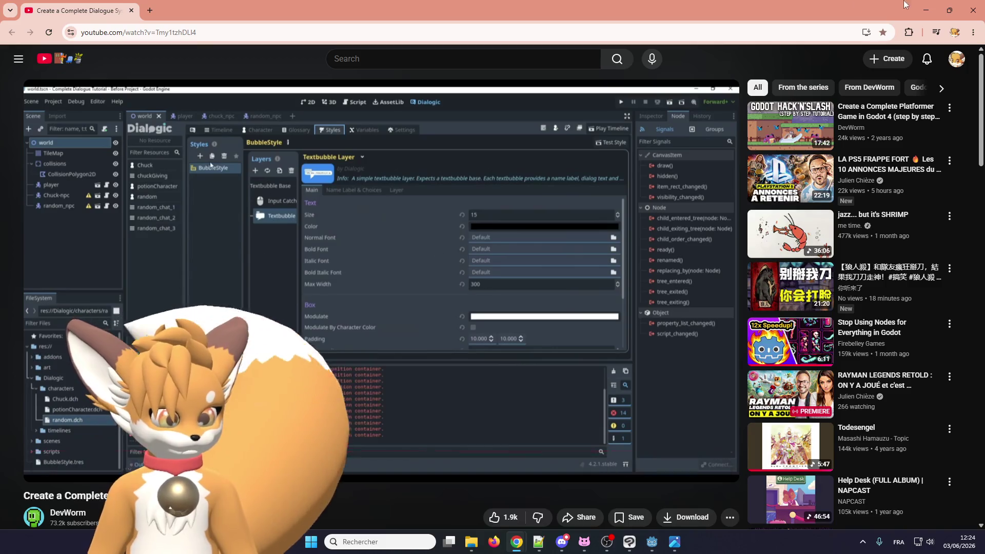
{"action": "scroll", "coordinate": [86, 257], "scroll_direction": "down", "scroll_amount": 5}
{"action": "scroll", "coordinate": [86, 256], "scroll_direction": "down", "scroll_amount": 1}
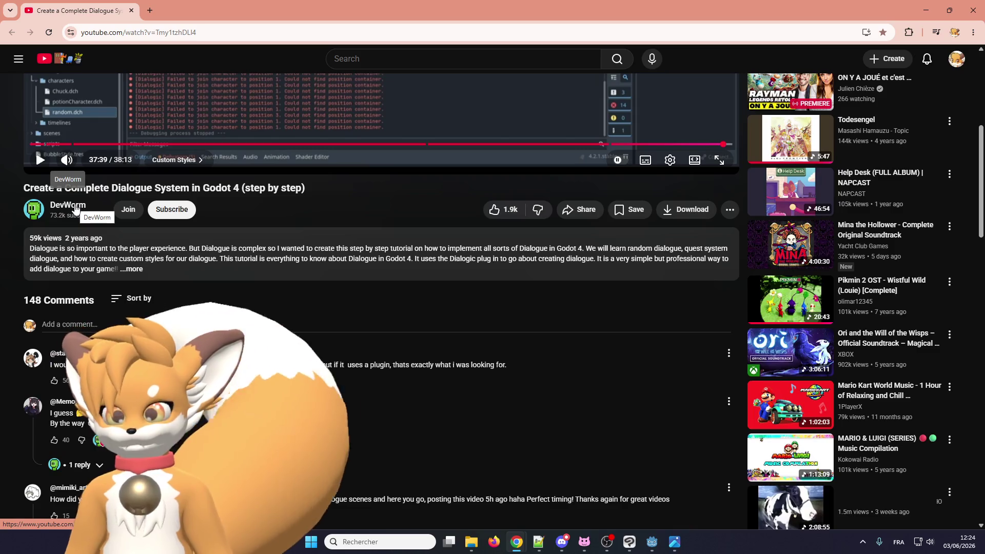
{"action": "scroll", "coordinate": [435, 183], "scroll_direction": "up", "scroll_amount": 1}
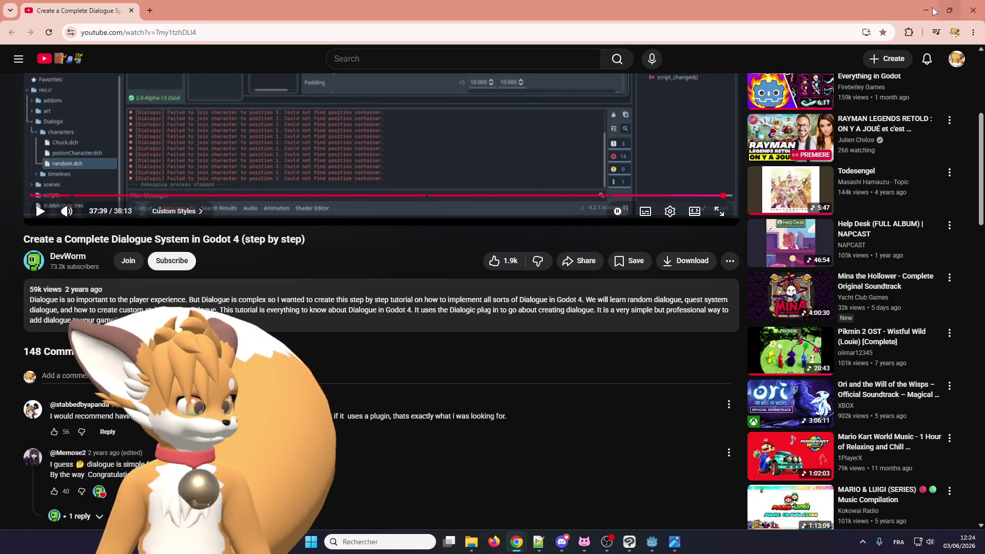
{"action": "left_click", "coordinate": [926, 10]}
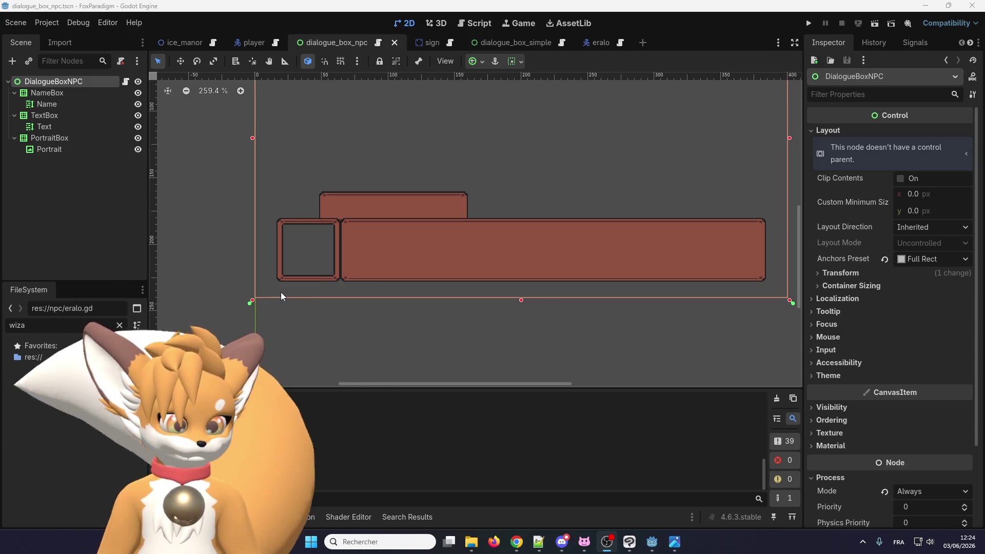
Search AssetLib for 'dialogic', which finds nothing, then return to the YouTube tutorial window
{"action": "left_click", "coordinate": [569, 23]}
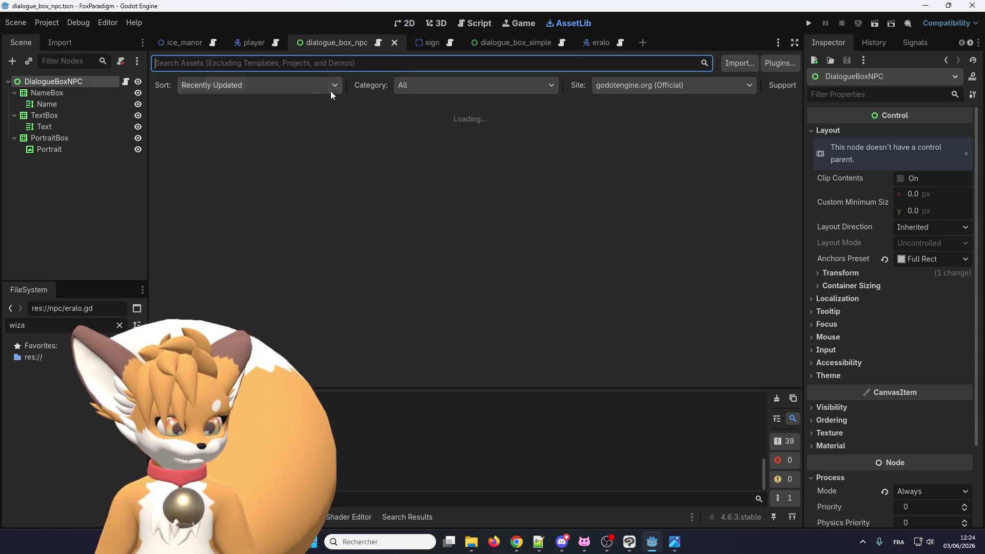
{"action": "type", "text": "di"}
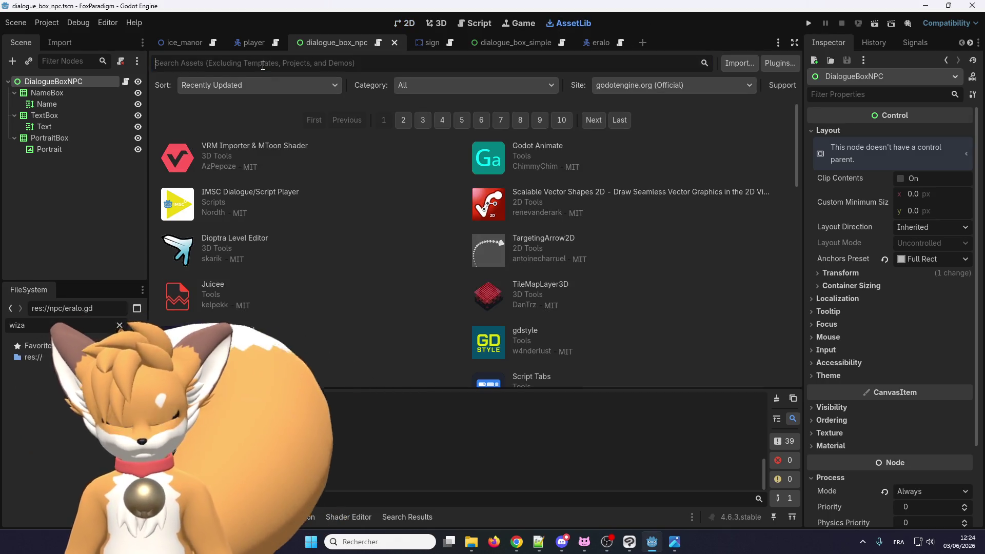
{"action": "type", "text": "a"}
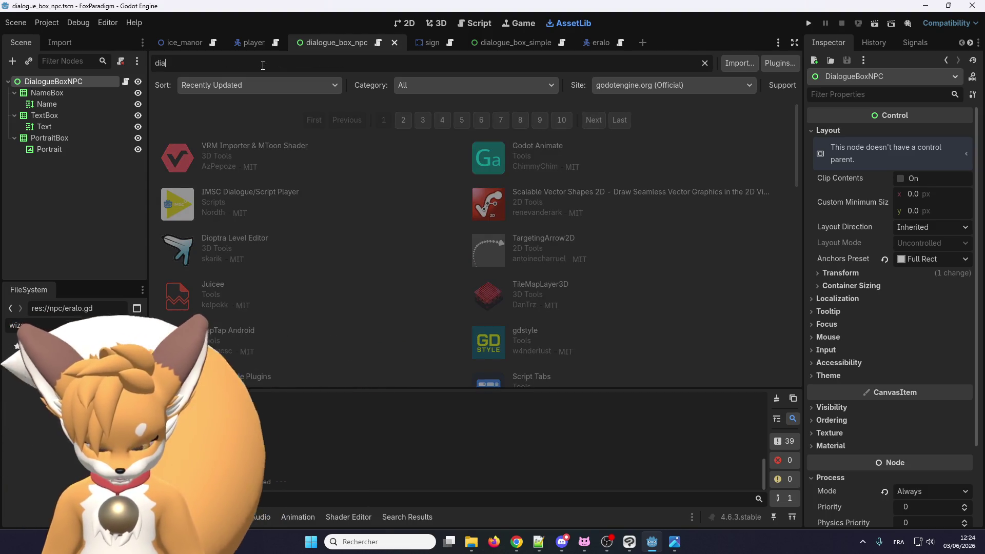
{"action": "type", "text": "logic"}
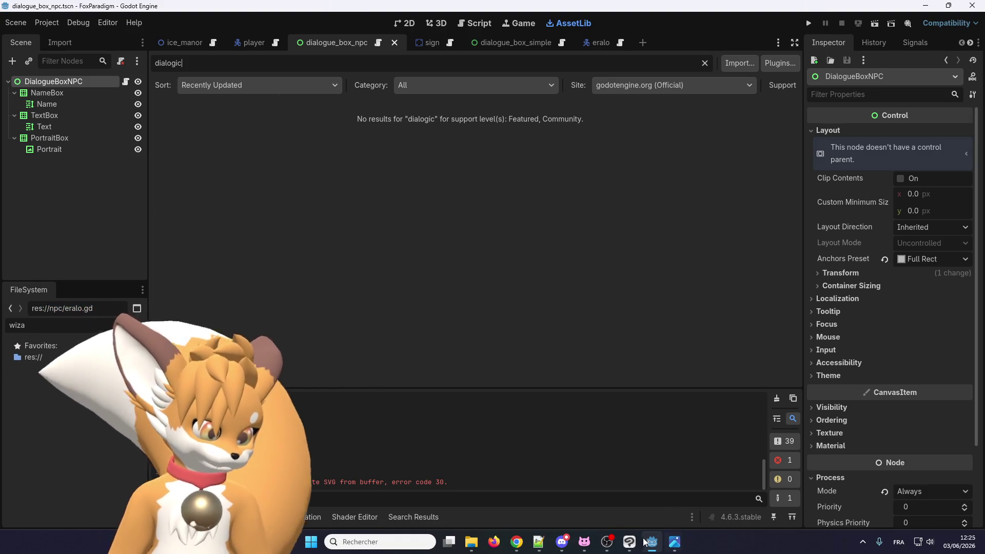
{"action": "mouse_move", "coordinate": [514, 544]}
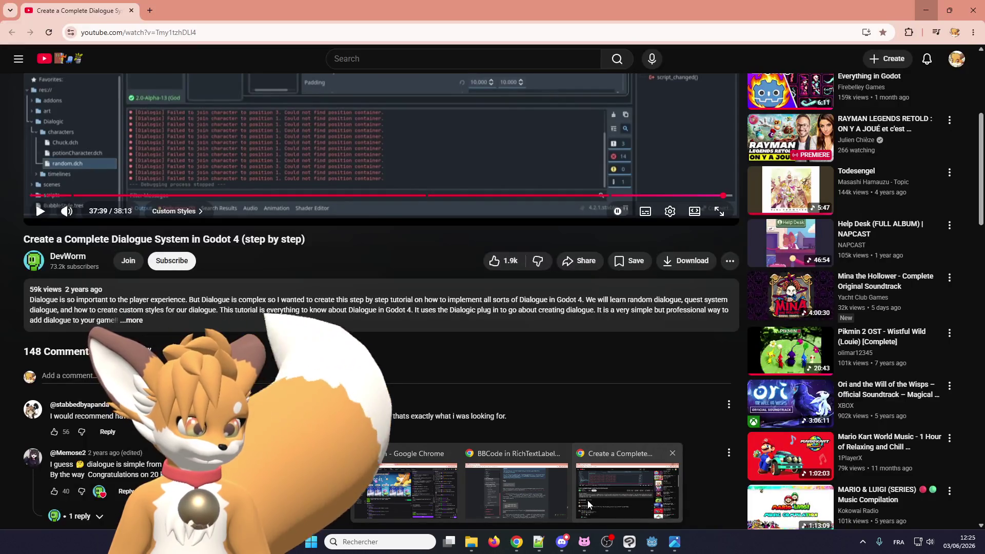
{"action": "left_click", "coordinate": [630, 485]}
Expand the video description and open its Official Dialogic GitHub link in a new tab
{"action": "scroll", "coordinate": [265, 325], "scroll_direction": "up", "scroll_amount": 5}
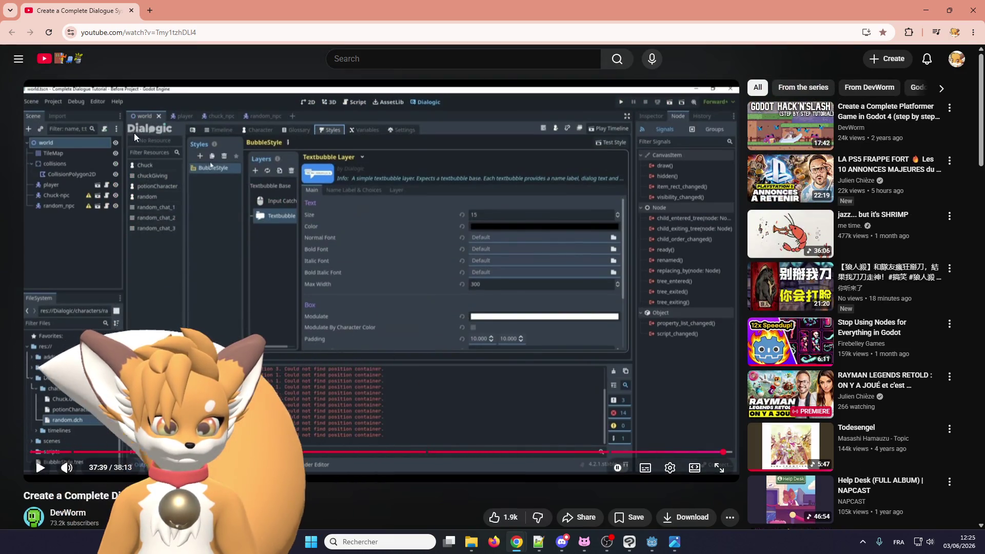
{"action": "scroll", "coordinate": [108, 262], "scroll_direction": "down", "scroll_amount": 5}
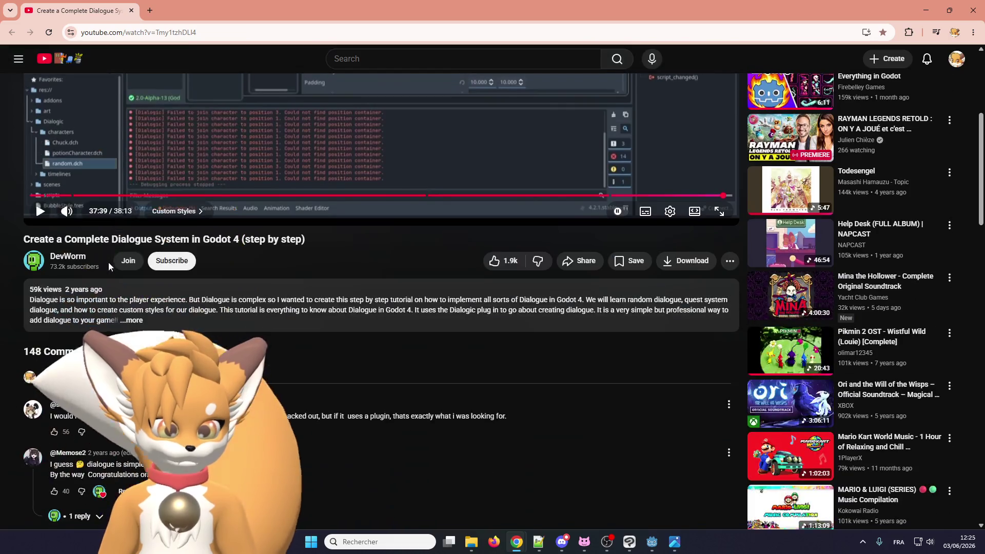
{"action": "left_click", "coordinate": [84, 316]}
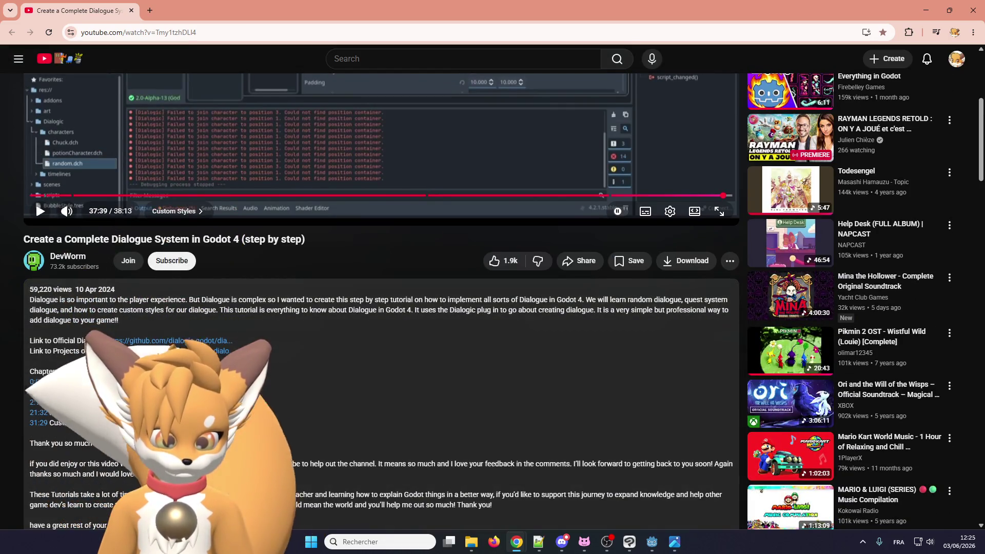
{"action": "scroll", "coordinate": [84, 344], "scroll_direction": "down", "scroll_amount": 2}
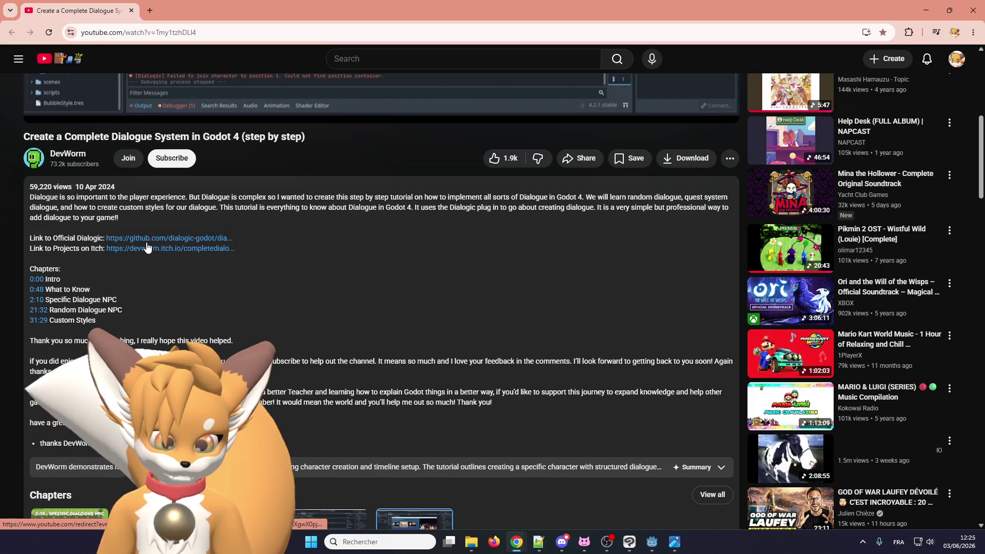
{"action": "left_click", "coordinate": [149, 238]}
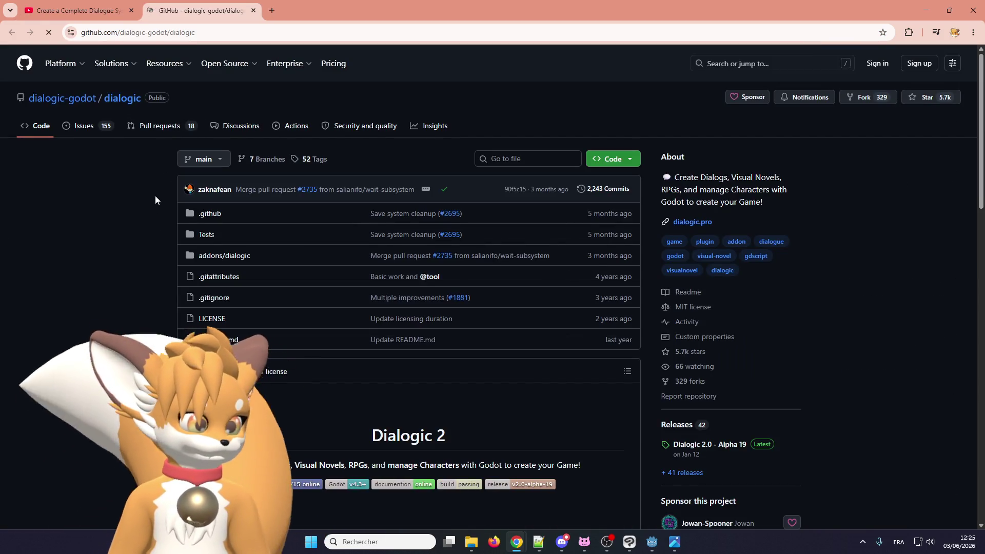
Read through the dialogic-godot README and bookmark the repository
{"action": "scroll", "coordinate": [221, 257], "scroll_direction": "down", "scroll_amount": 3}
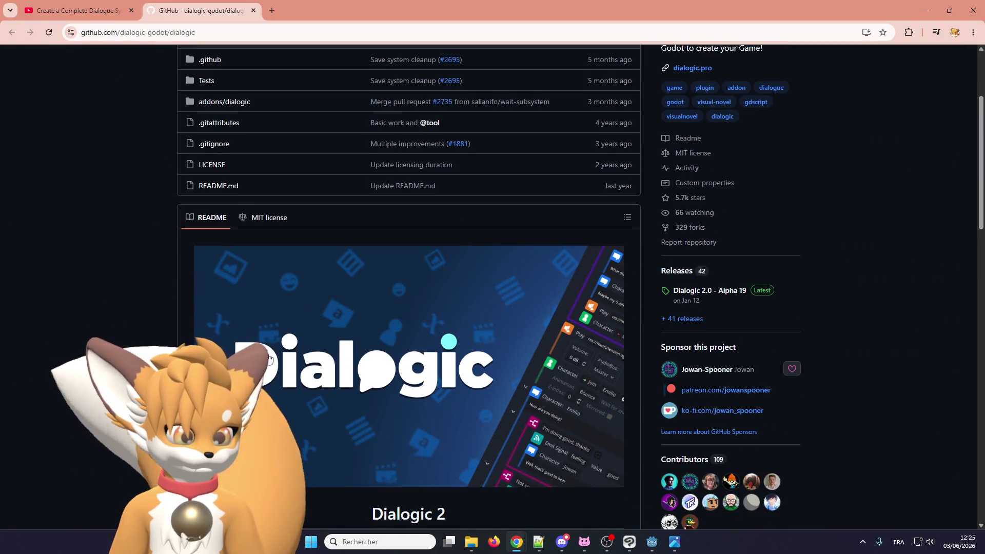
{"action": "scroll", "coordinate": [270, 357], "scroll_direction": "down", "scroll_amount": 7}
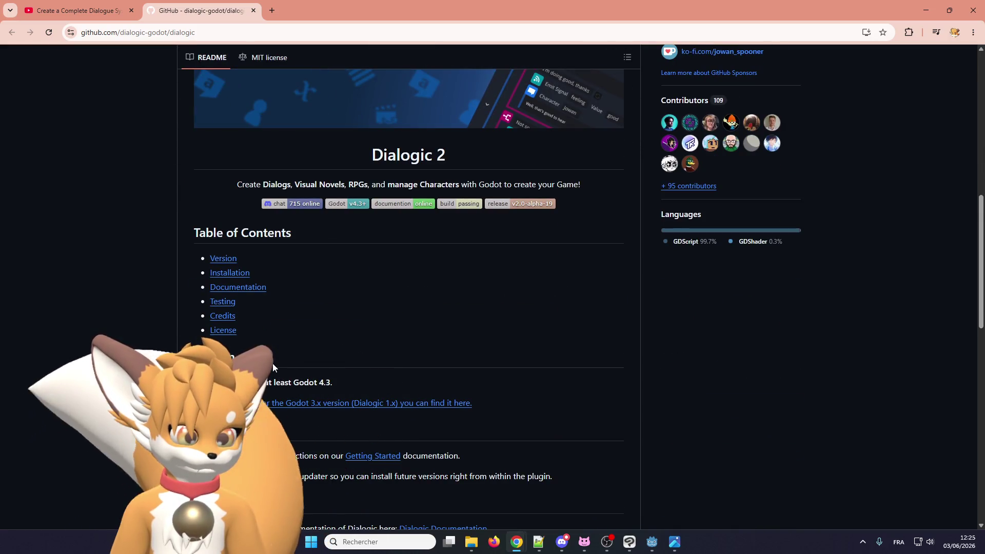
{"action": "scroll", "coordinate": [283, 262], "scroll_direction": "up", "scroll_amount": 4}
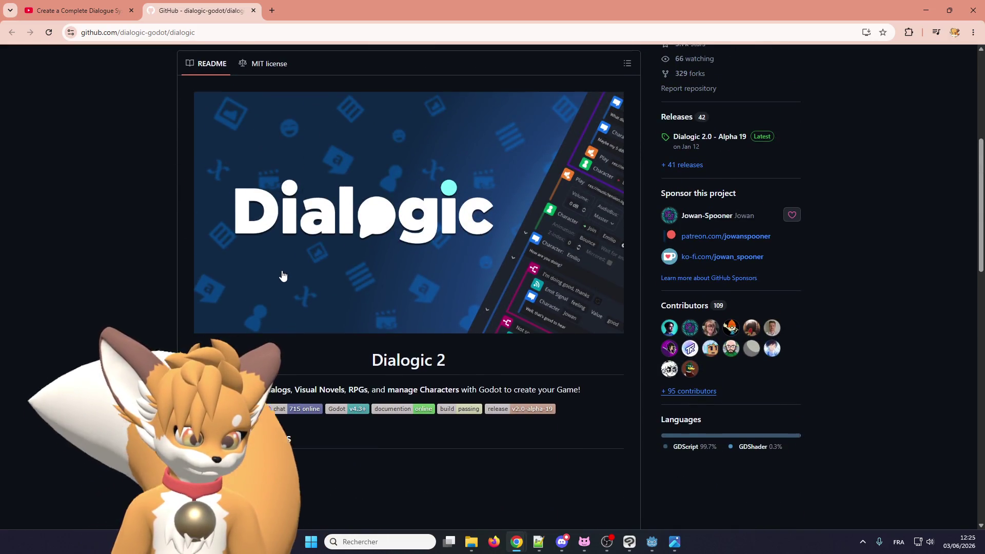
{"action": "scroll", "coordinate": [282, 276], "scroll_direction": "up", "scroll_amount": 6}
{"action": "scroll", "coordinate": [264, 293], "scroll_direction": "down", "scroll_amount": 15}
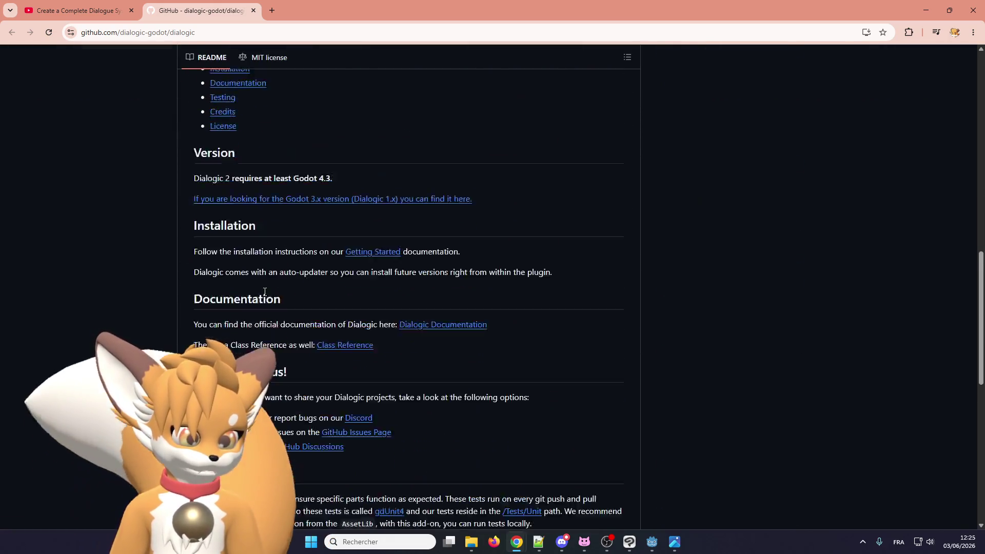
{"action": "scroll", "coordinate": [264, 292], "scroll_direction": "up", "scroll_amount": 3}
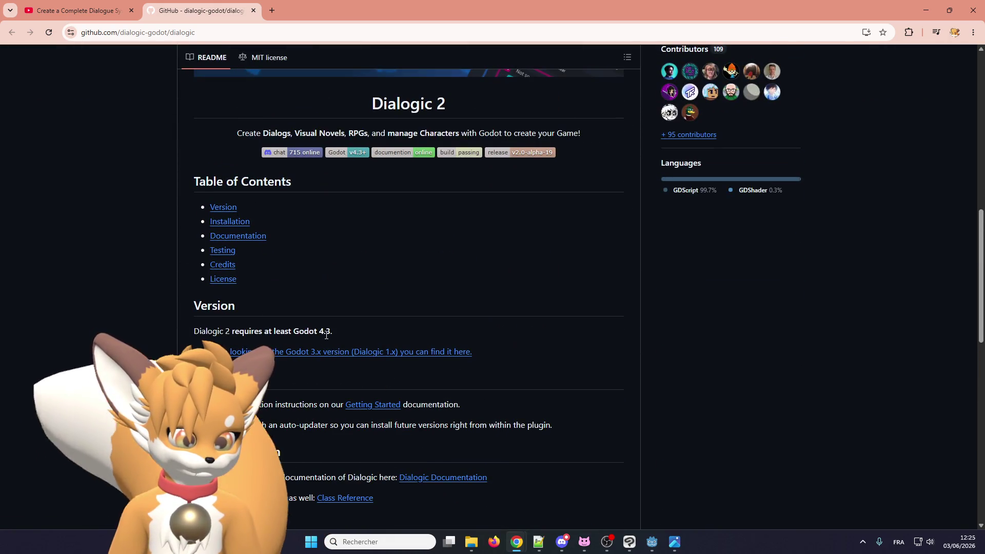
{"action": "scroll", "coordinate": [334, 329], "scroll_direction": "down", "scroll_amount": 5}
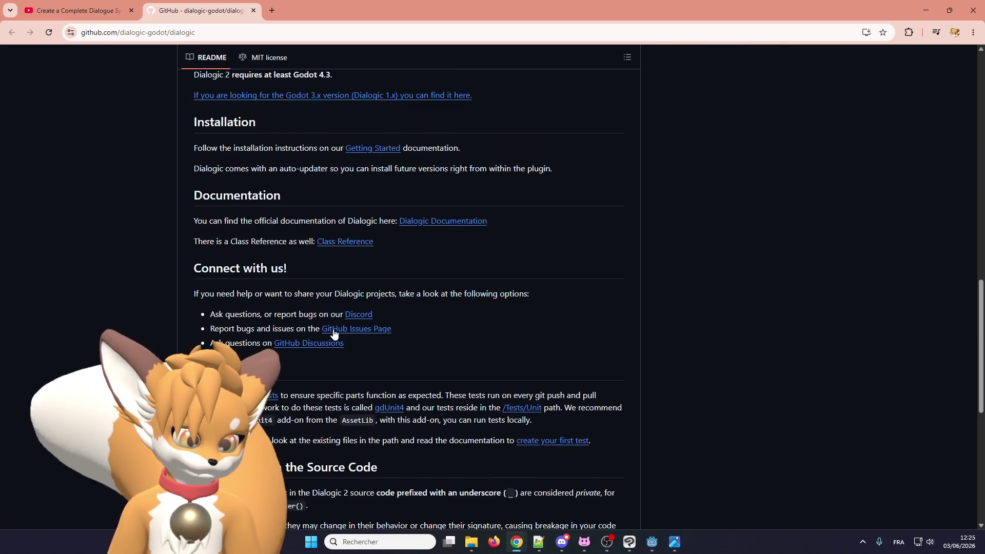
{"action": "scroll", "coordinate": [334, 329], "scroll_direction": "down", "scroll_amount": 3}
{"action": "scroll", "coordinate": [334, 331], "scroll_direction": "up", "scroll_amount": 2}
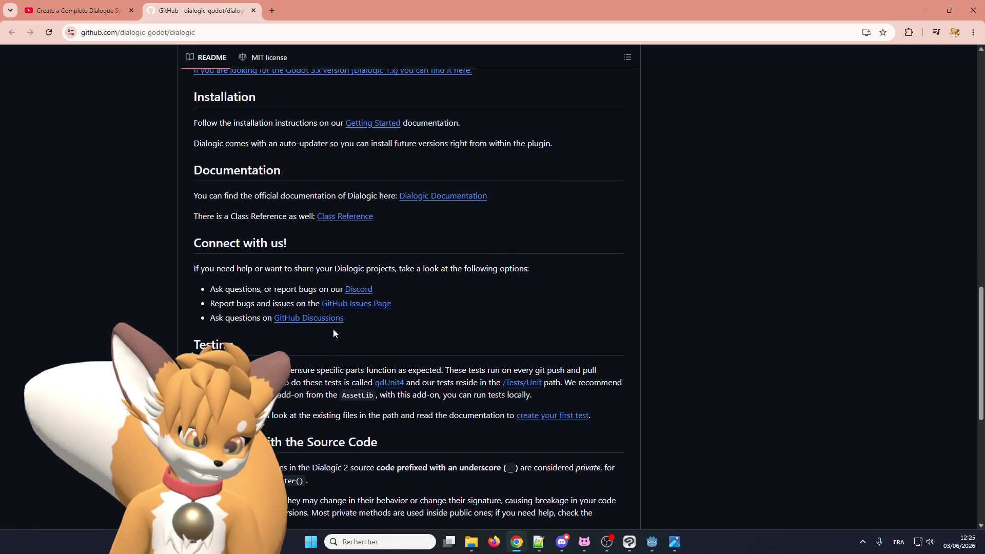
{"action": "scroll", "coordinate": [333, 333], "scroll_direction": "down", "scroll_amount": 7}
{"action": "scroll", "coordinate": [332, 333], "scroll_direction": "up", "scroll_amount": 11}
{"action": "scroll", "coordinate": [332, 334], "scroll_direction": "up", "scroll_amount": 5}
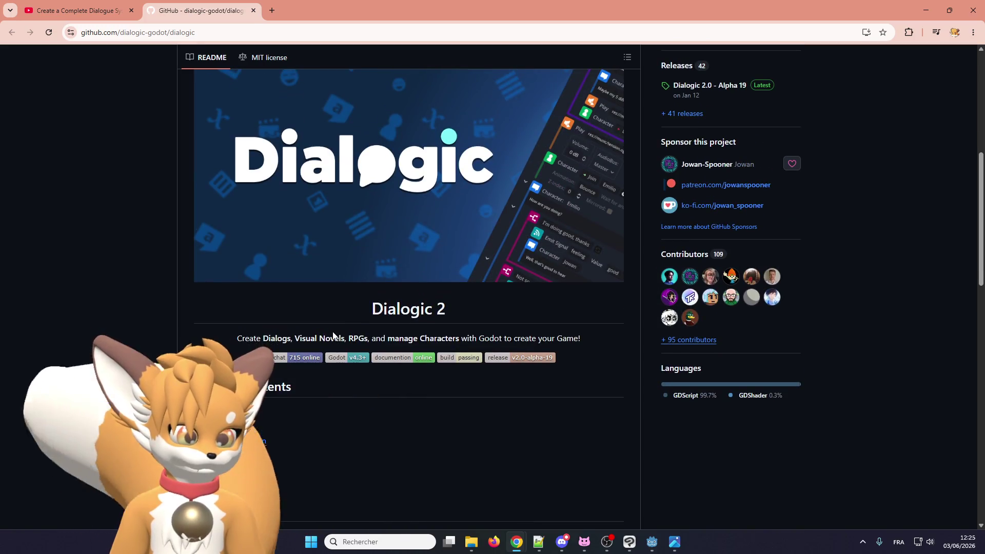
{"action": "scroll", "coordinate": [332, 336], "scroll_direction": "down", "scroll_amount": 4}
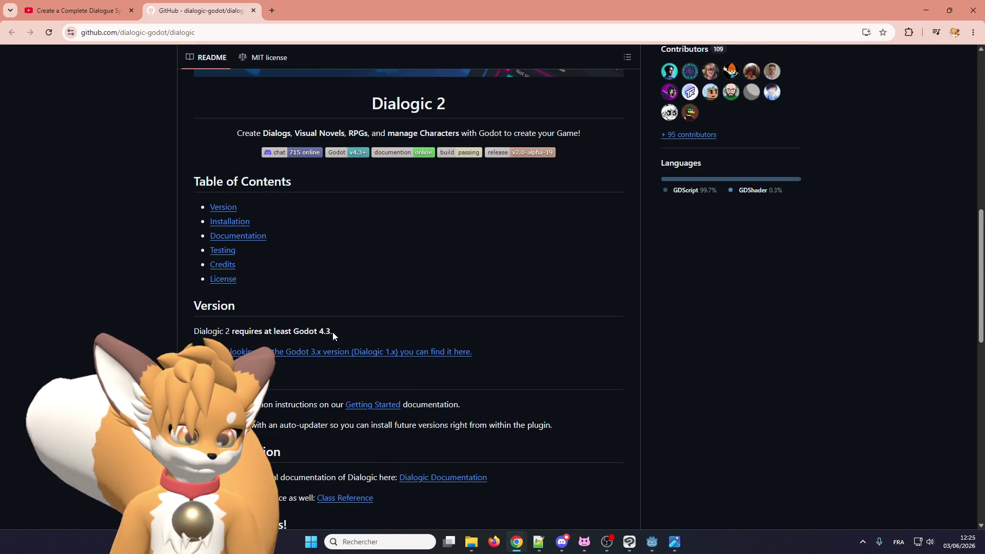
{"action": "left_click", "coordinate": [883, 32]}
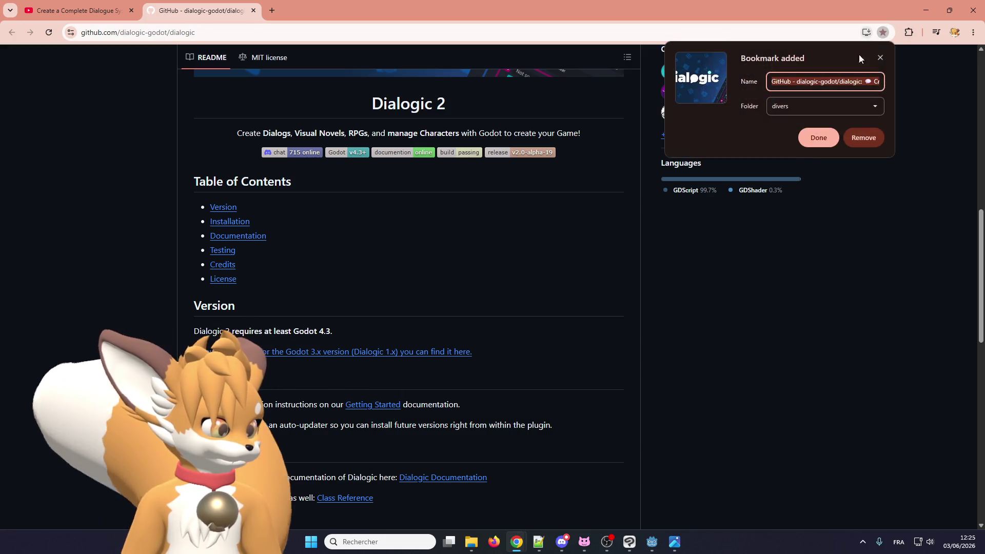
{"action": "left_click", "coordinate": [562, 271]}
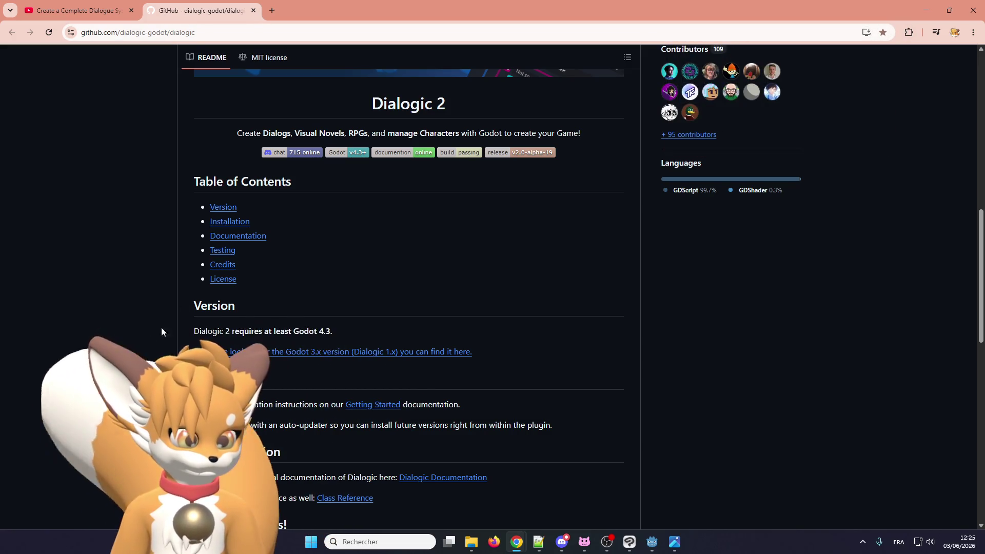
Open the 'Dialogic Documentation' link from the README in a background tab
{"action": "scroll", "coordinate": [122, 328], "scroll_direction": "down", "scroll_amount": 2}
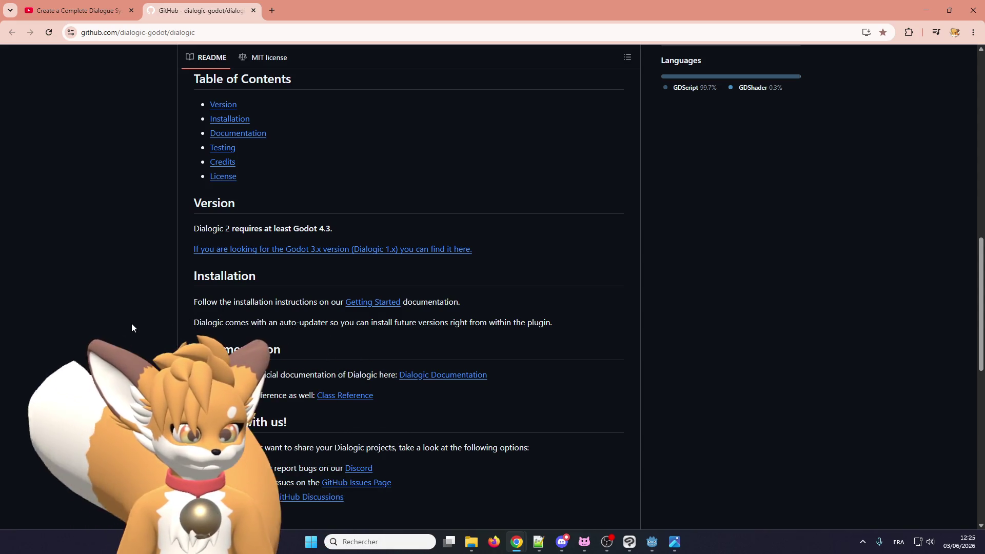
{"action": "scroll", "coordinate": [132, 326], "scroll_direction": "down", "scroll_amount": 3}
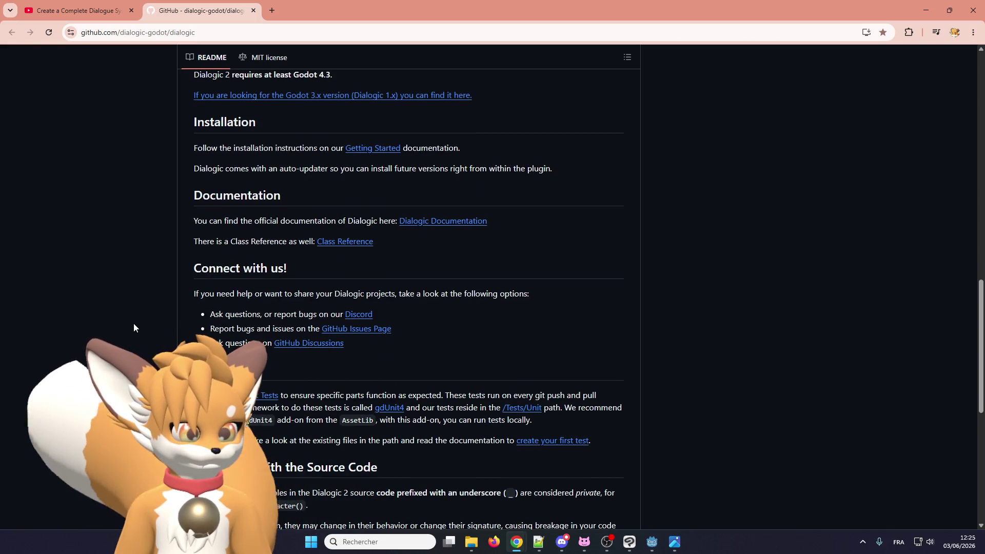
{"action": "middle_click", "coordinate": [432, 221]}
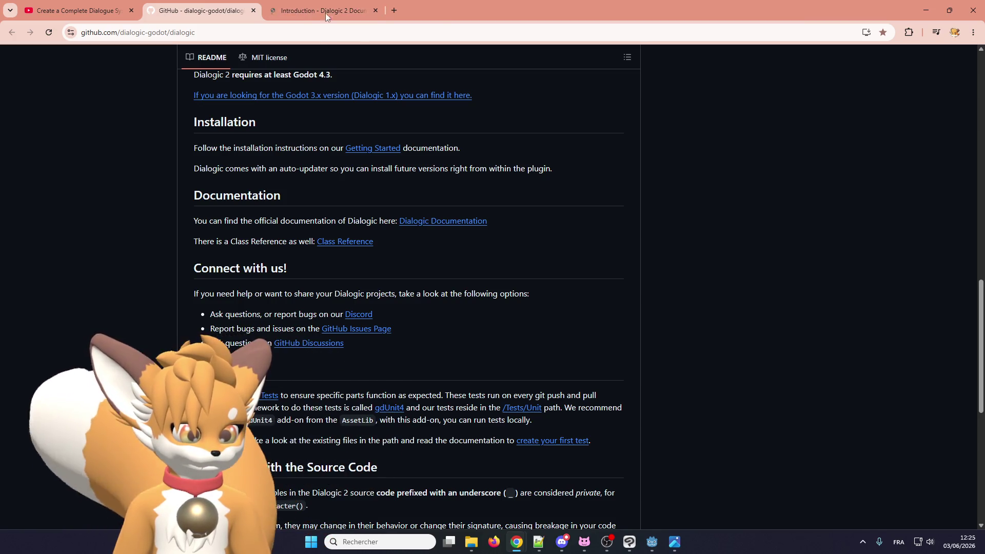
Read the Introduction page's 'What is Dialogic 2?' overview, then switch back to the Godot editor
{"action": "left_click", "coordinate": [323, 11]}
{"action": "scroll", "coordinate": [344, 300], "scroll_direction": "down", "scroll_amount": 5}
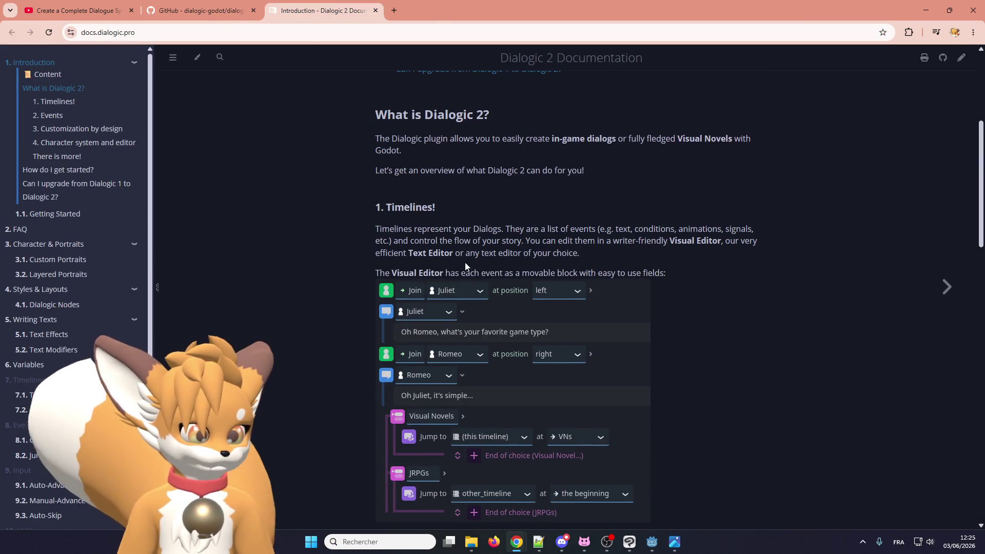
{"action": "scroll", "coordinate": [458, 268], "scroll_direction": "down", "scroll_amount": 4}
{"action": "scroll", "coordinate": [470, 261], "scroll_direction": "up", "scroll_amount": 3}
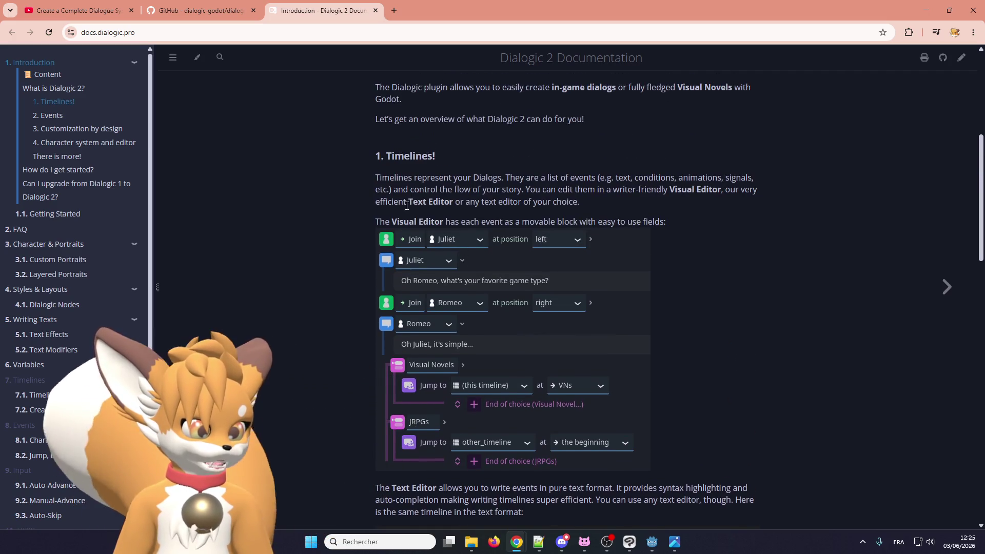
{"action": "scroll", "coordinate": [423, 259], "scroll_direction": "down", "scroll_amount": 3}
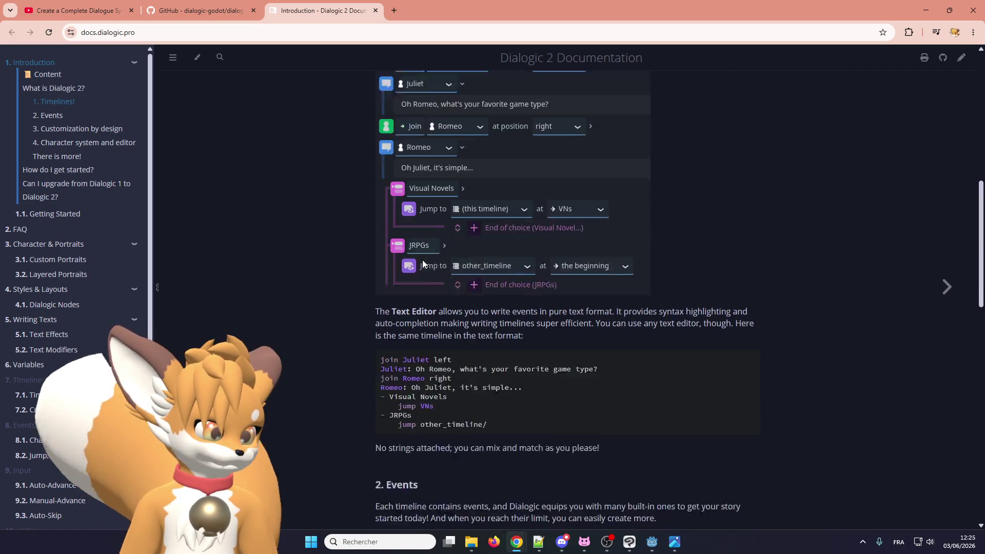
{"action": "scroll", "coordinate": [423, 260], "scroll_direction": "down", "scroll_amount": 1}
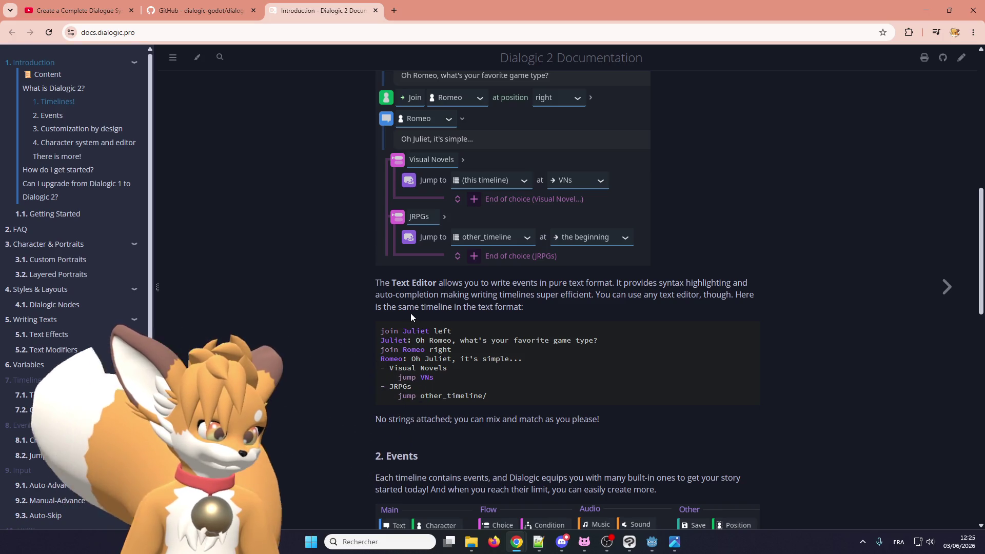
{"action": "scroll", "coordinate": [411, 317], "scroll_direction": "down", "scroll_amount": 6}
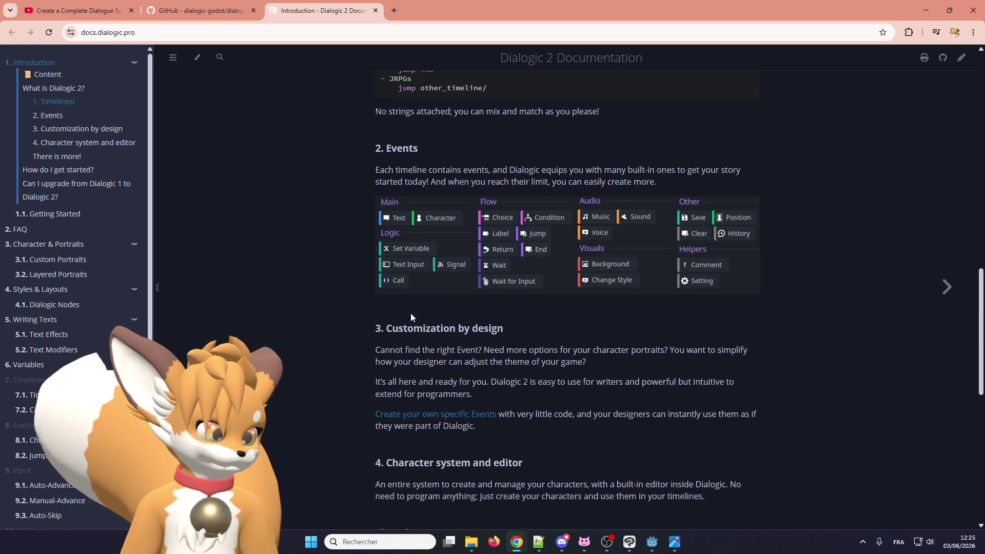
{"action": "scroll", "coordinate": [411, 317], "scroll_direction": "down", "scroll_amount": 6}
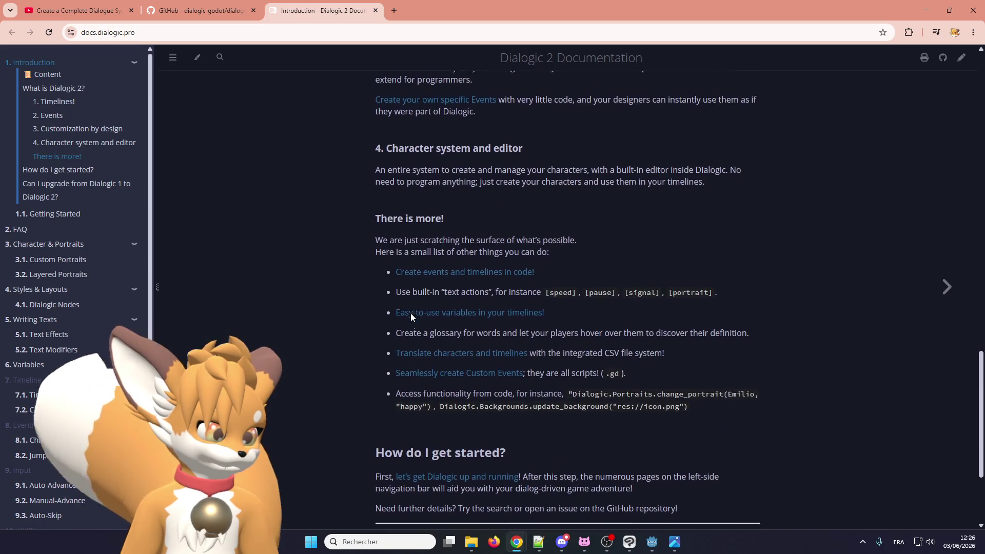
{"action": "scroll", "coordinate": [411, 316], "scroll_direction": "down", "scroll_amount": 3}
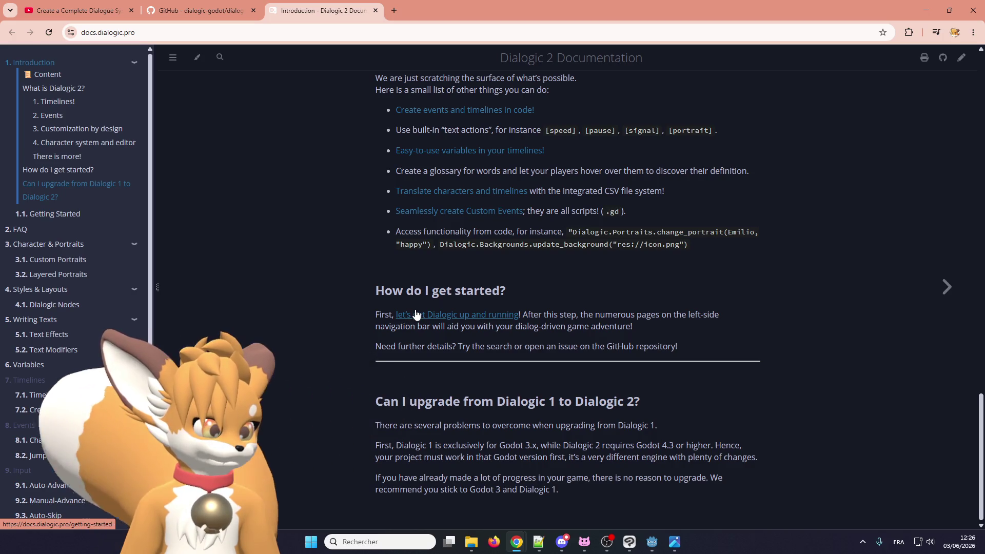
{"action": "scroll", "coordinate": [416, 315], "scroll_direction": "up", "scroll_amount": 2}
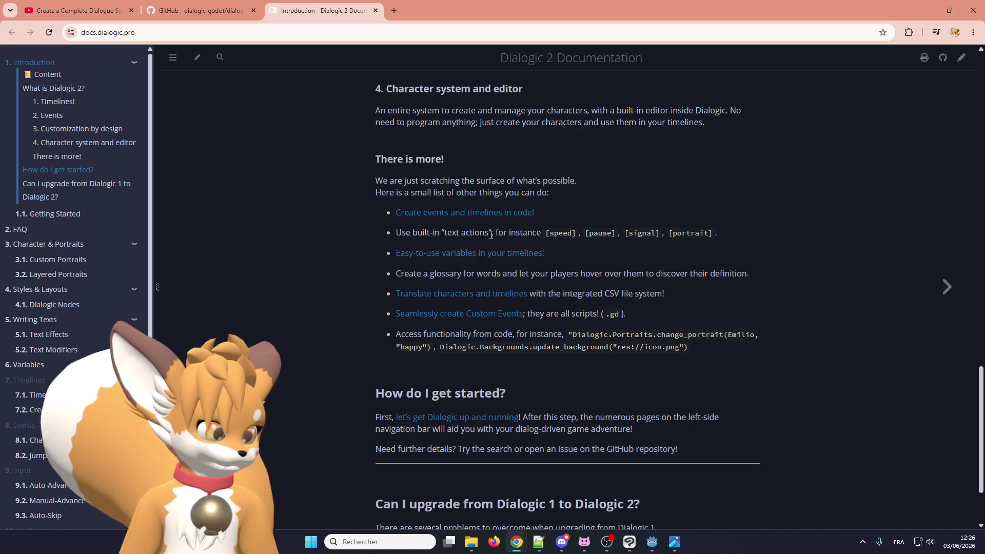
{"action": "scroll", "coordinate": [377, 226], "scroll_direction": "down", "scroll_amount": 2}
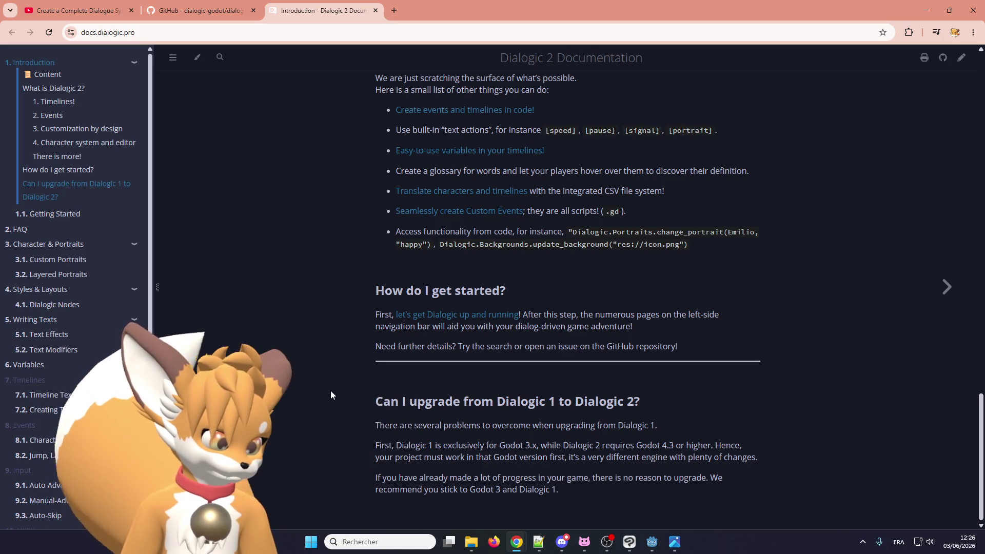
{"action": "scroll", "coordinate": [331, 394], "scroll_direction": "up", "scroll_amount": 20}
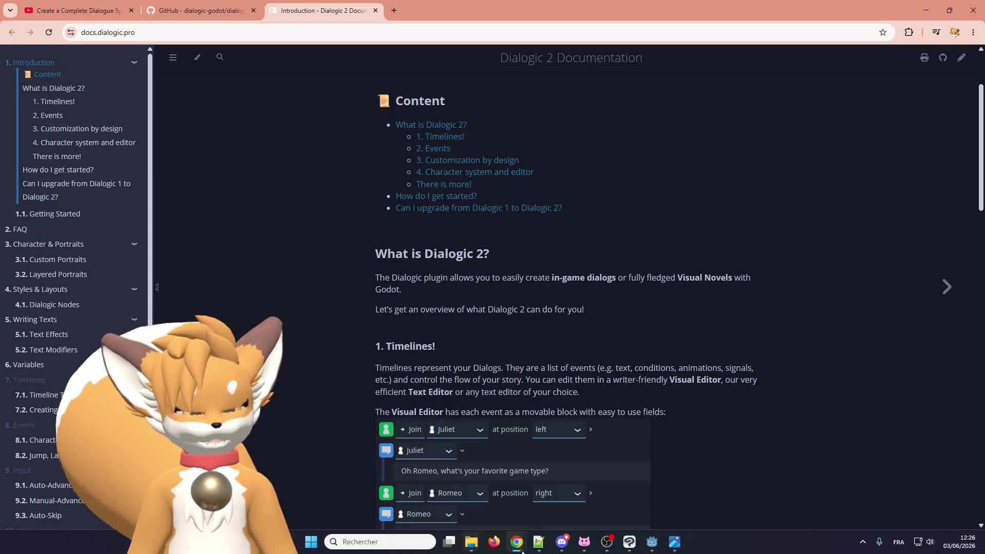
{"action": "left_click", "coordinate": [606, 546]}
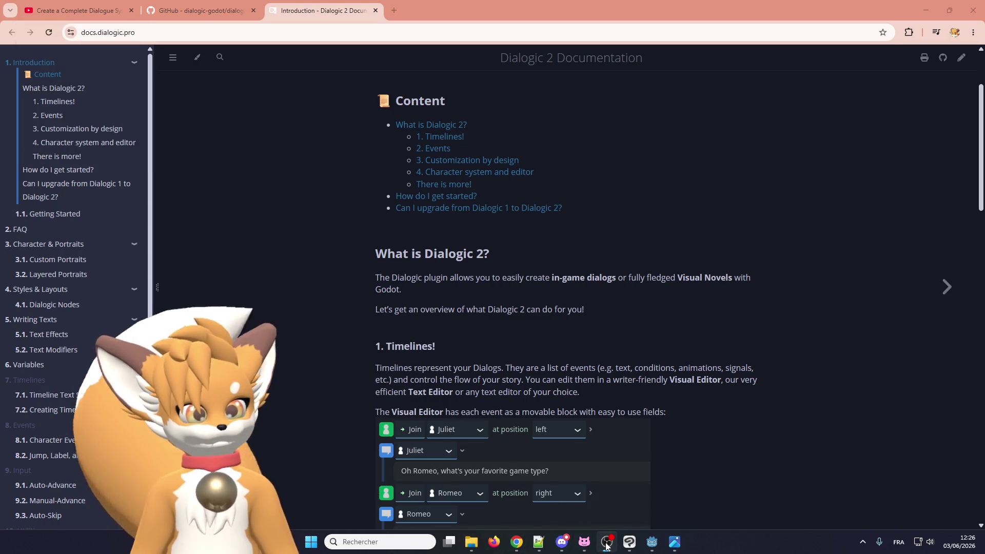
{"action": "left_click", "coordinate": [652, 545]}
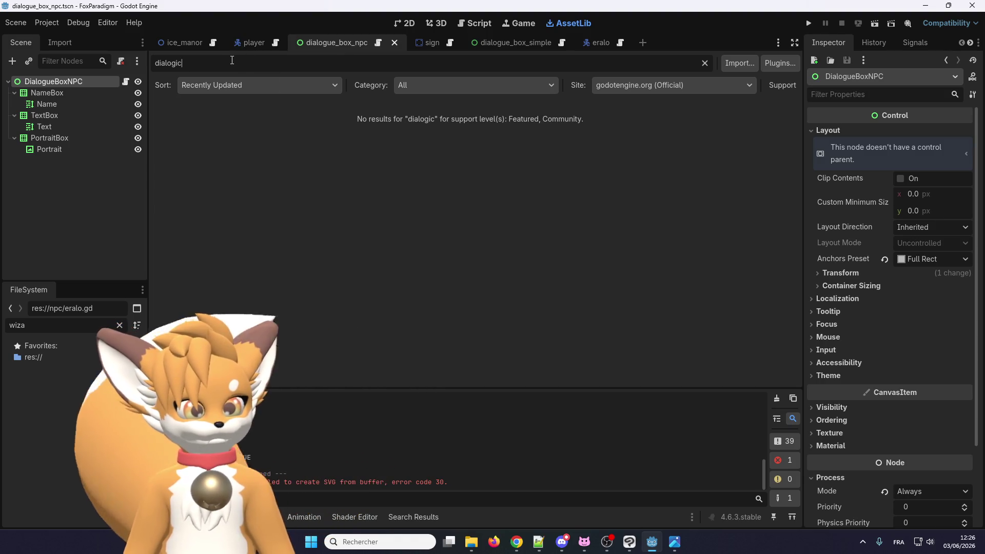
Check the project's installed plugins and keep godotengine.org (Official) as the asset site
{"action": "left_click", "coordinate": [776, 63]}
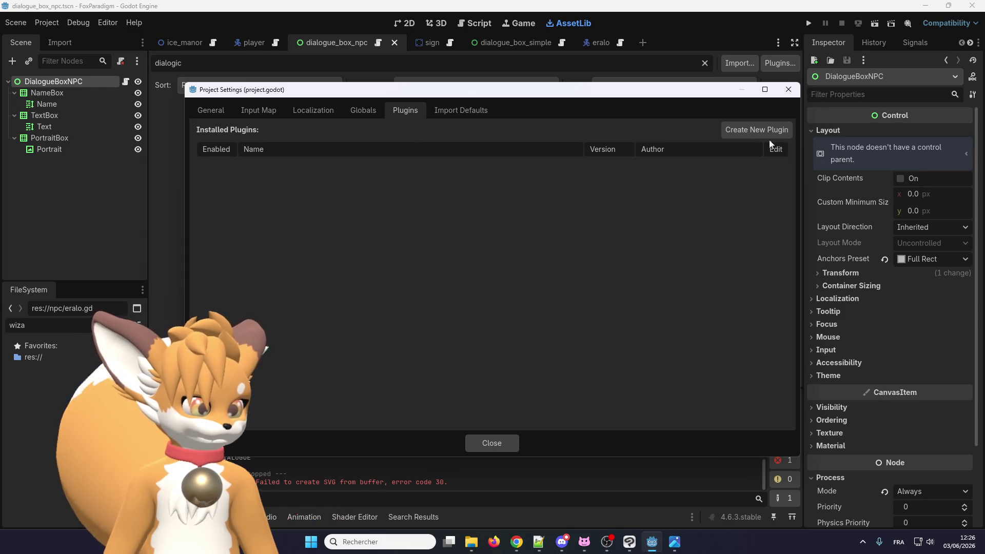
{"action": "left_click", "coordinate": [788, 90]}
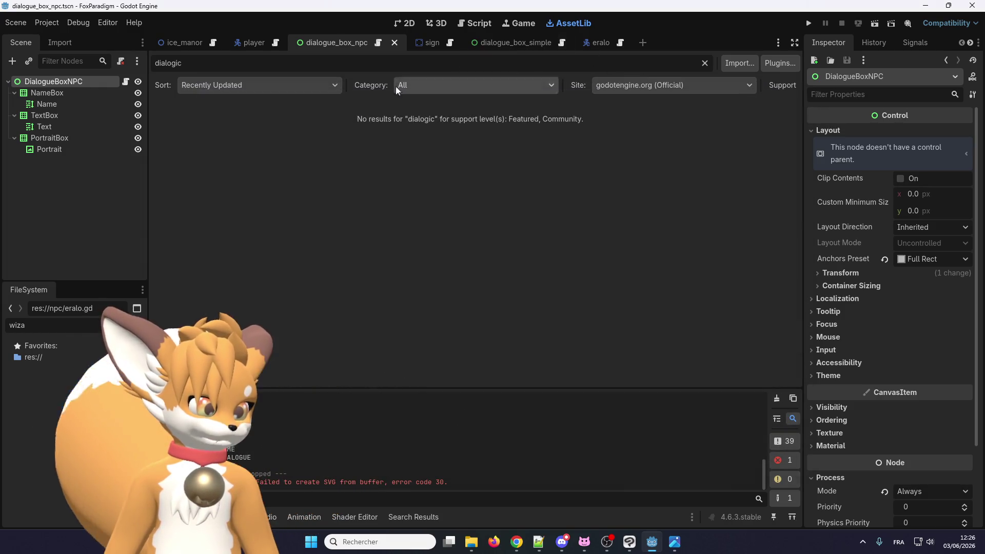
{"action": "left_click", "coordinate": [609, 86]}
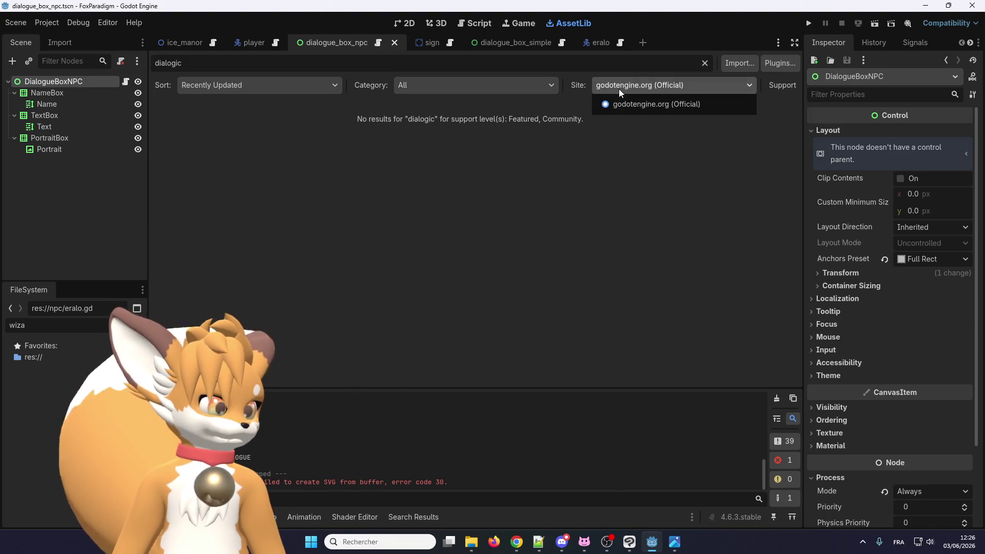
{"action": "left_click", "coordinate": [626, 103]}
Clear the 'dialogic' search, keep Recently Updated sorting, and return to the 2D dialogue box scene
{"action": "double_click", "coordinate": [224, 70]}
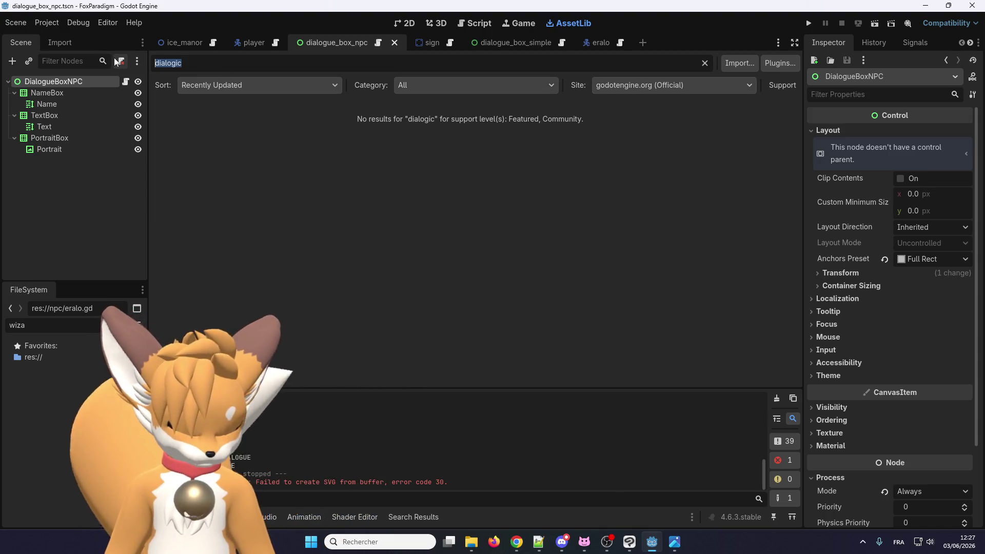
{"action": "key", "text": "BackSpace"}
{"action": "left_click", "coordinate": [286, 88]}
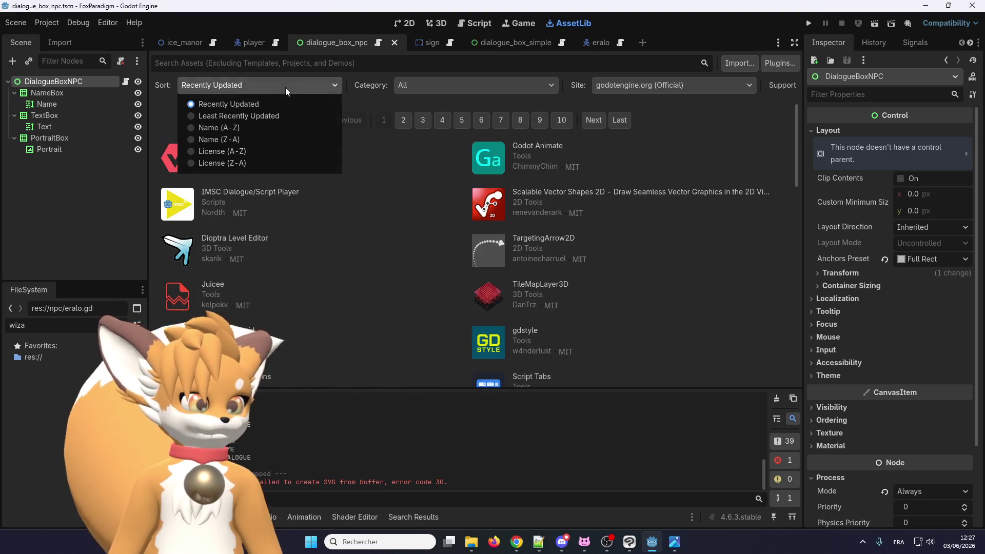
{"action": "left_click", "coordinate": [299, 86]}
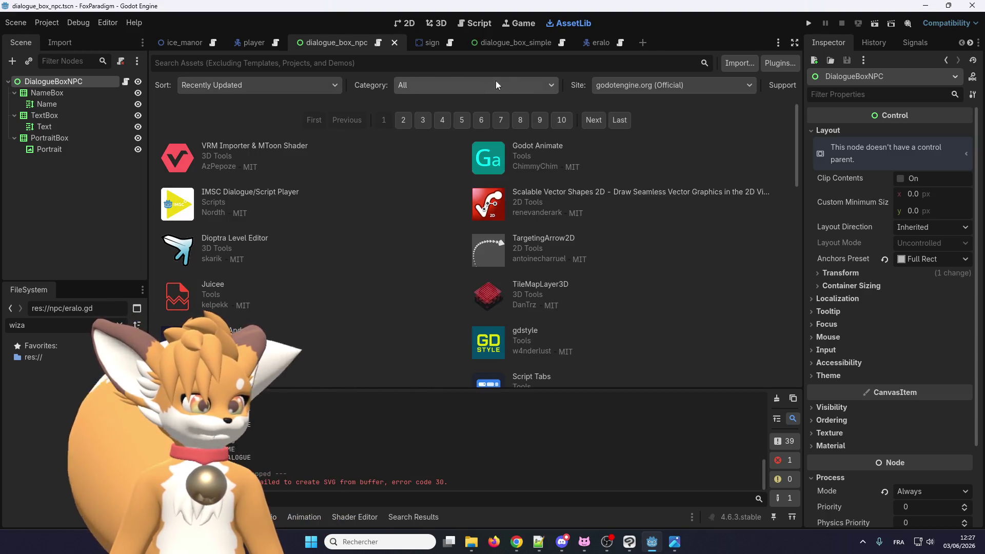
{"action": "left_click", "coordinate": [409, 23]}
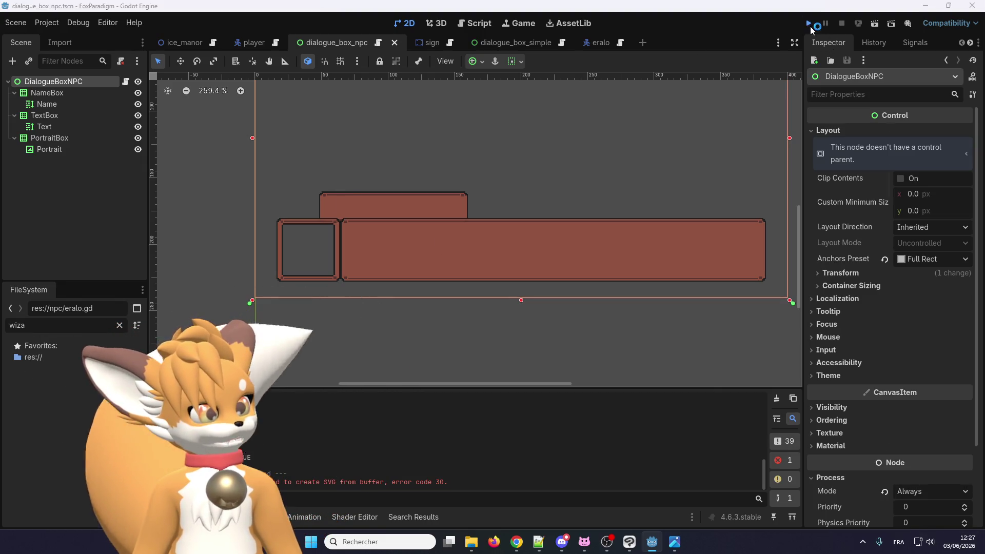
Run the project, start via Jouer with a save slot, and walk the fox right to talk to Eralo
{"action": "left_click", "coordinate": [811, 27]}
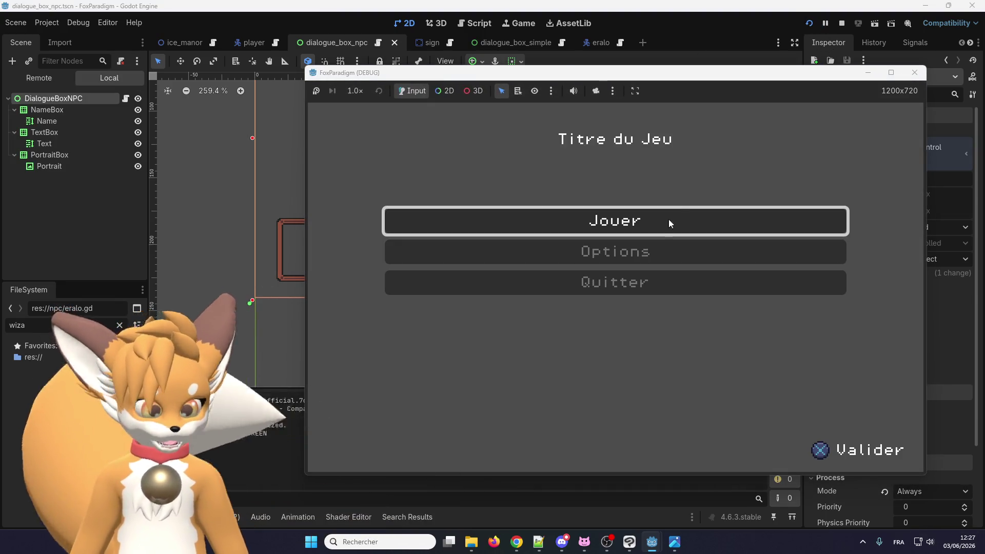
{"action": "left_click", "coordinate": [677, 212]}
{"action": "key", "text": "Return"}
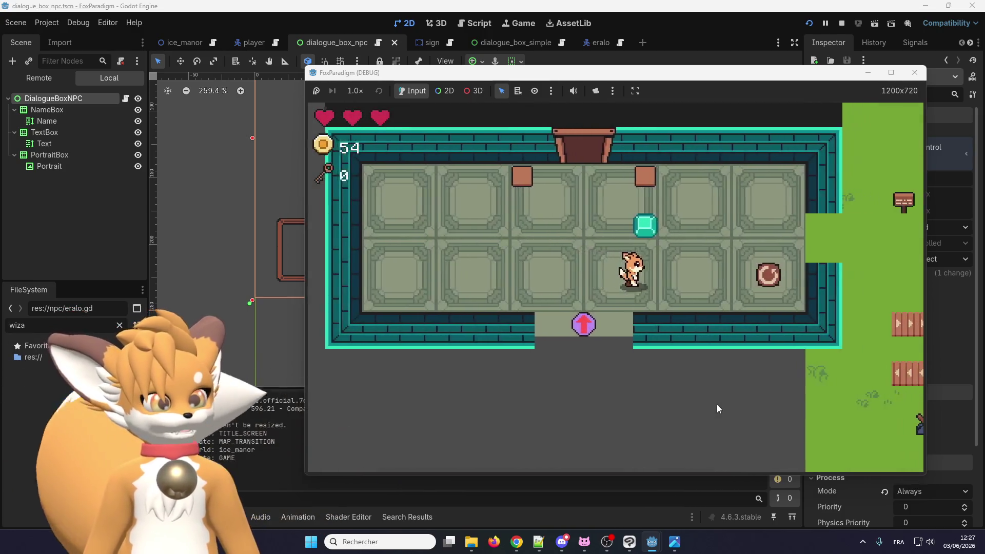
{"action": "key", "text": "Right"}
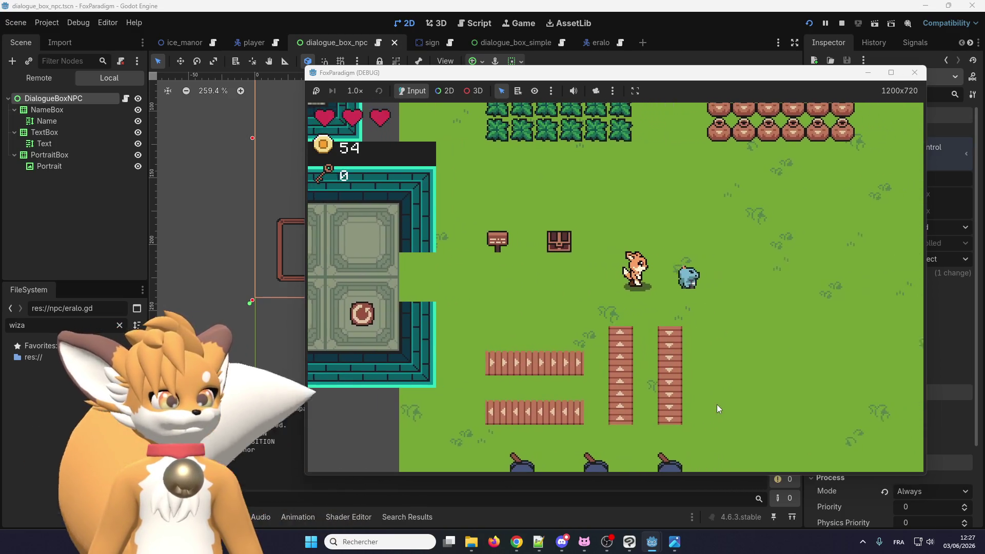
{"action": "key", "text": "e"}
{"action": "key", "text": "e"}
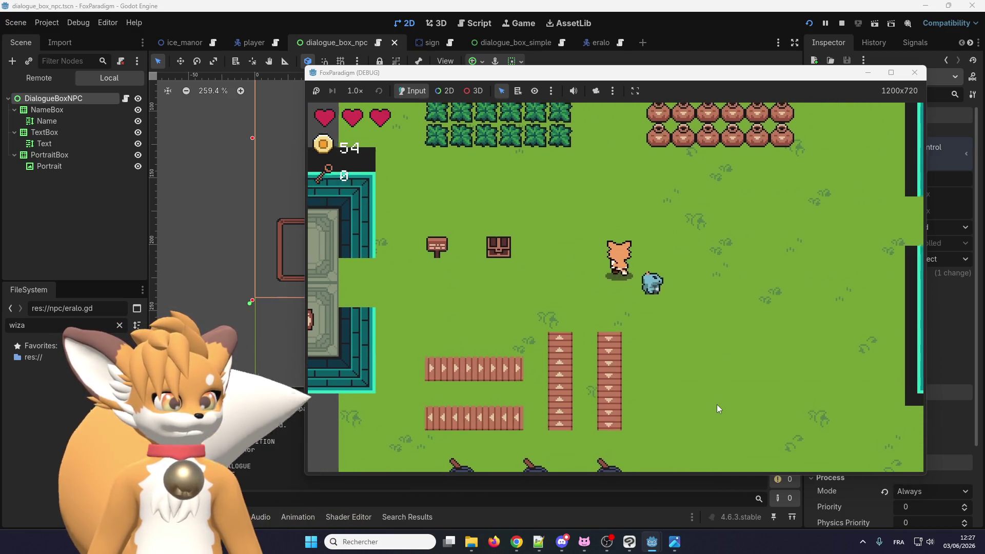
{"action": "key", "text": "Right"}
{"action": "key", "text": "e"}
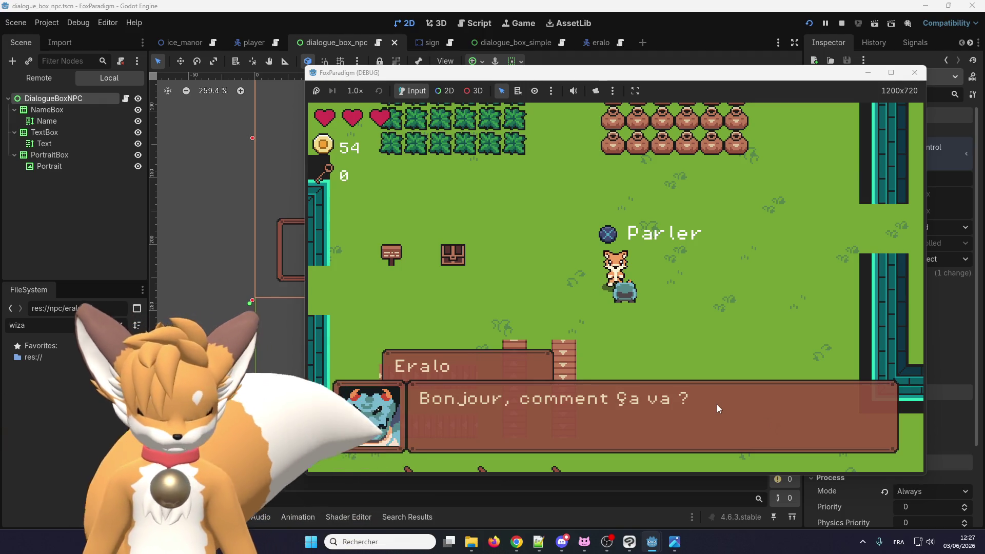
Close Eralo's dialogue, then talk to him again and dismiss his greeting
{"action": "left_click", "coordinate": [717, 404]}
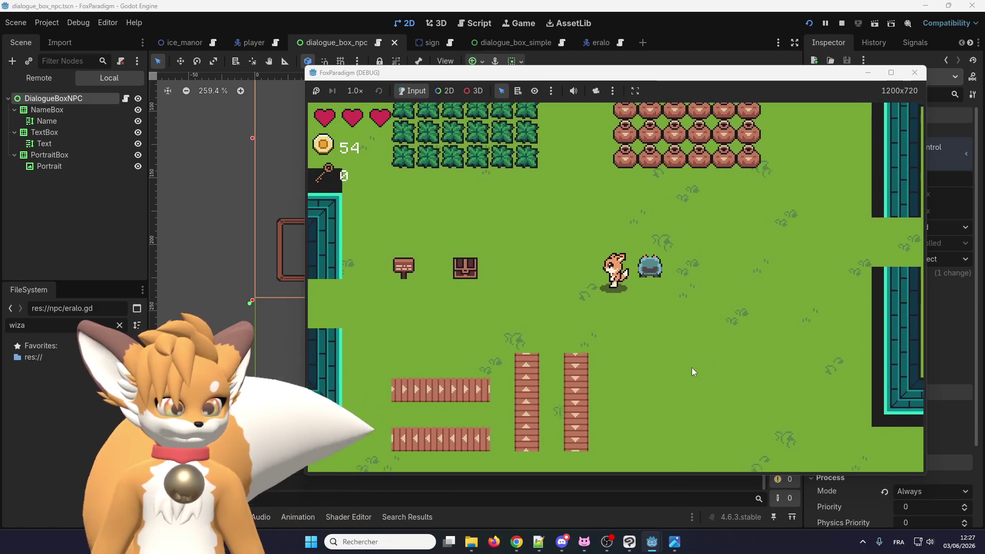
{"action": "left_click", "coordinate": [692, 368]}
{"action": "left_click", "coordinate": [691, 367]}
Walk left to the sign, read its test message, and close it
{"action": "key", "text": "Left"}
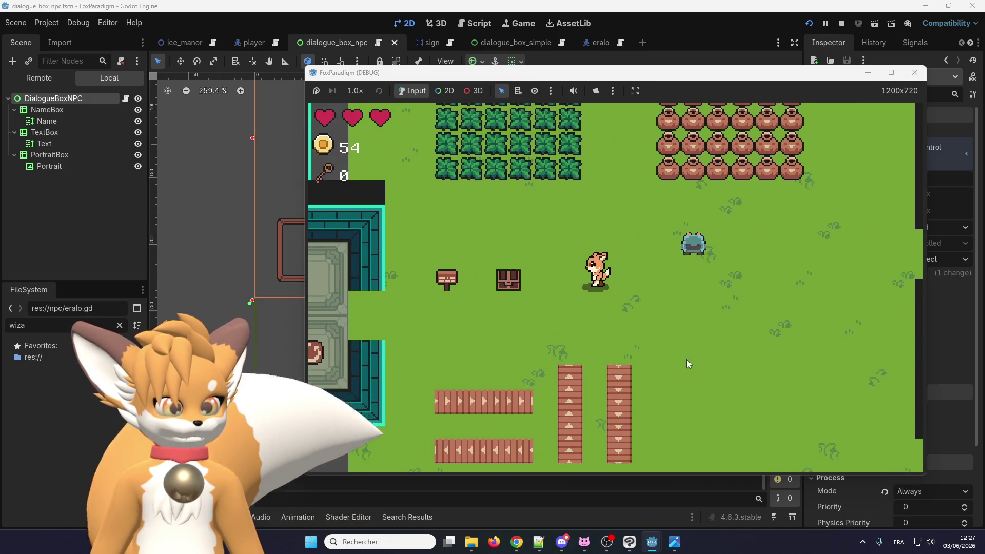
{"action": "key", "text": "Left"}
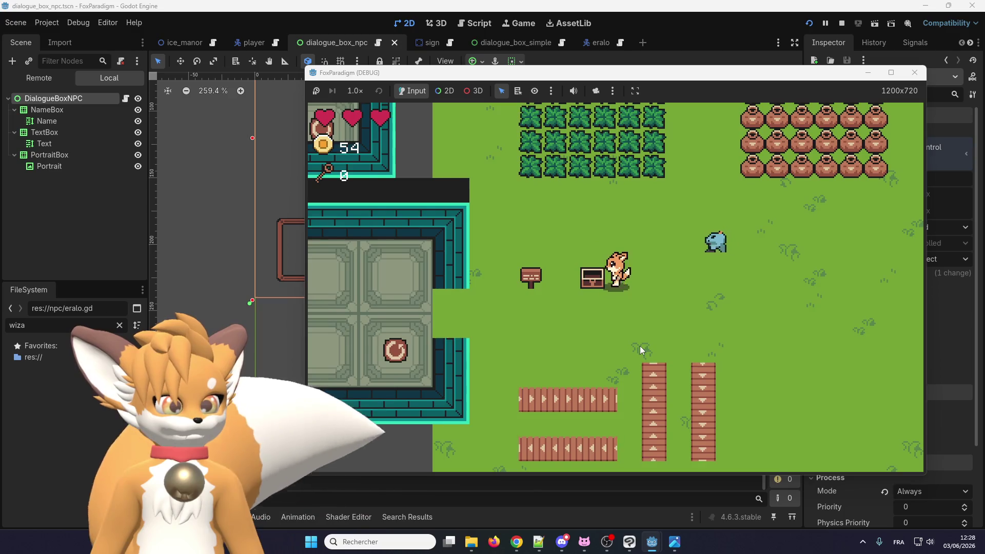
{"action": "key", "text": "Left"}
{"action": "left_click", "coordinate": [640, 346]}
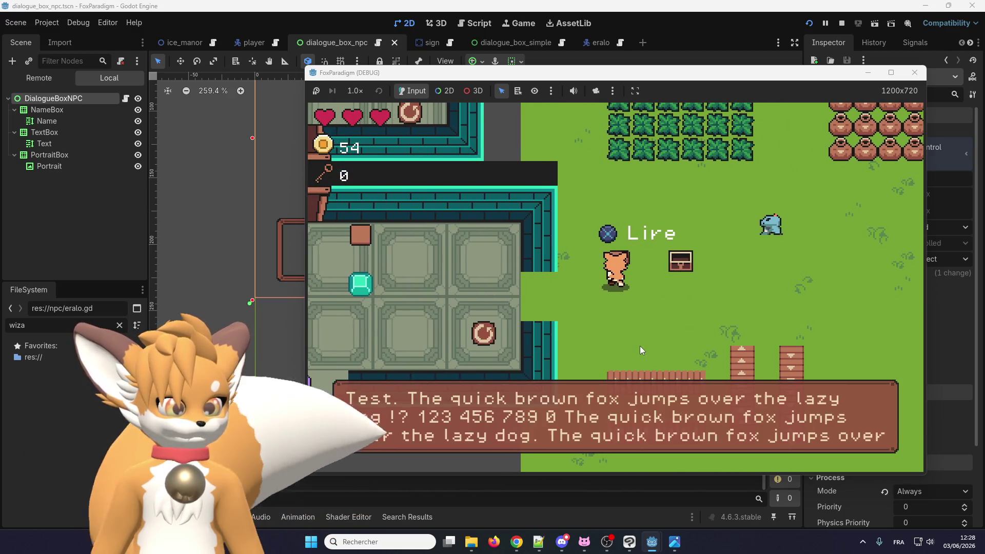
{"action": "left_click", "coordinate": [640, 346]}
Return to Eralo and talk with him twice more
{"action": "key", "text": "Right"}
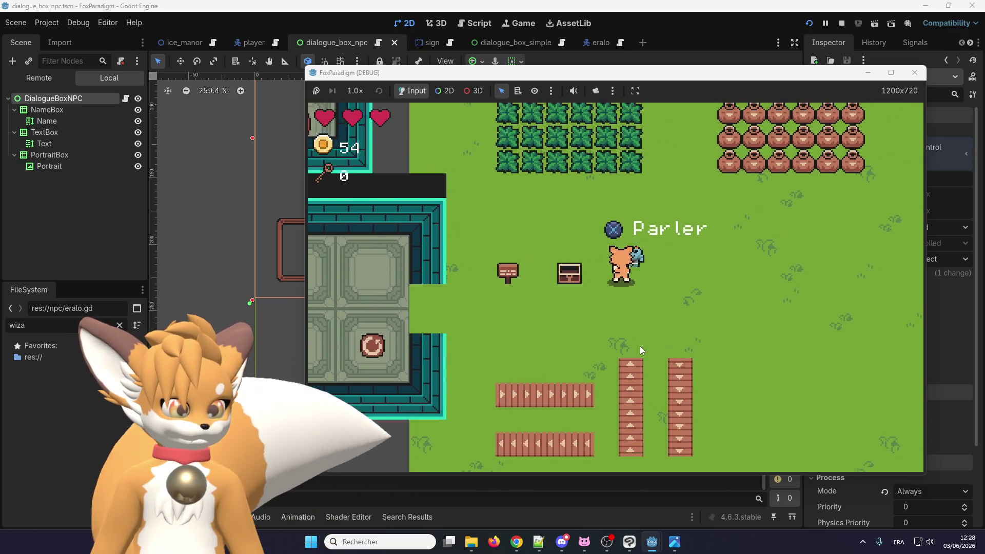
{"action": "left_click", "coordinate": [640, 346]}
{"action": "left_click", "coordinate": [639, 346]}
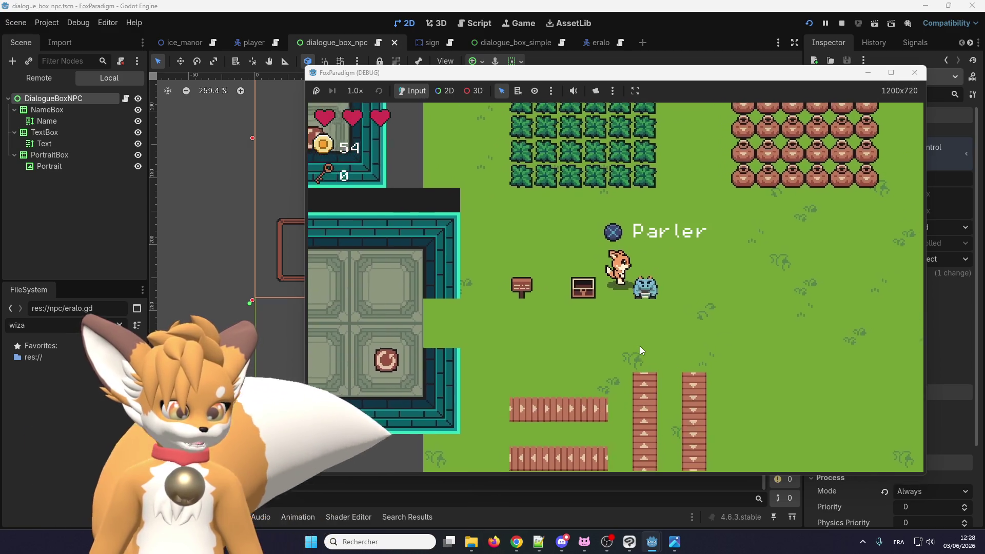
{"action": "left_click", "coordinate": [640, 346]}
{"action": "left_click", "coordinate": [639, 346]}
Slash the bushes and collect coins until the count reaches 57
{"action": "key", "text": "Down"}
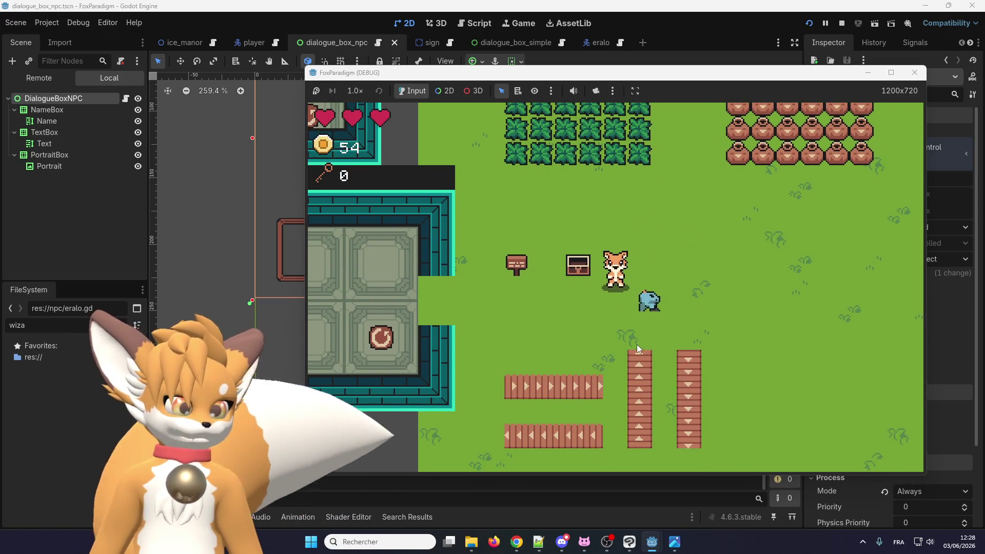
{"action": "key", "text": "Up"}
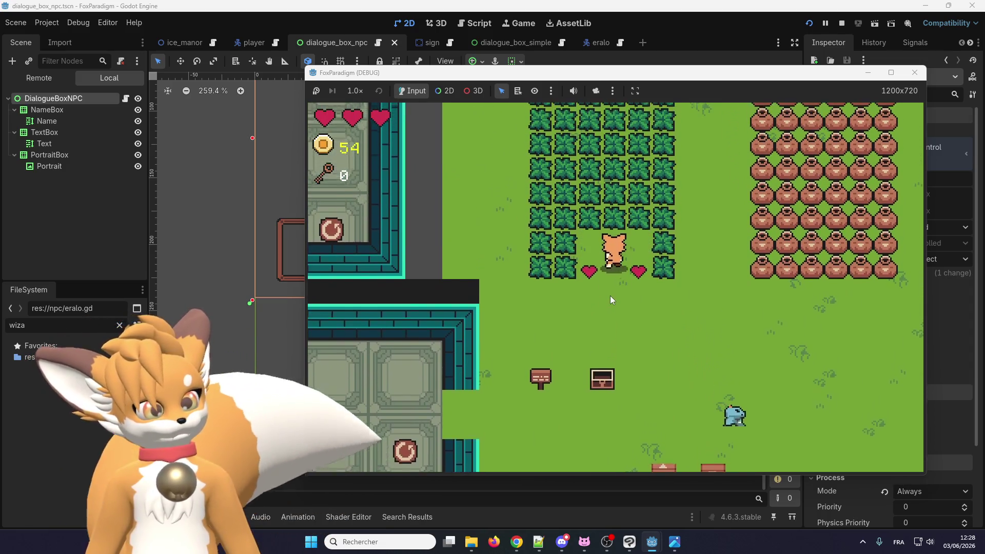
{"action": "key", "text": "Left"}
{"action": "left_click", "coordinate": [589, 322]}
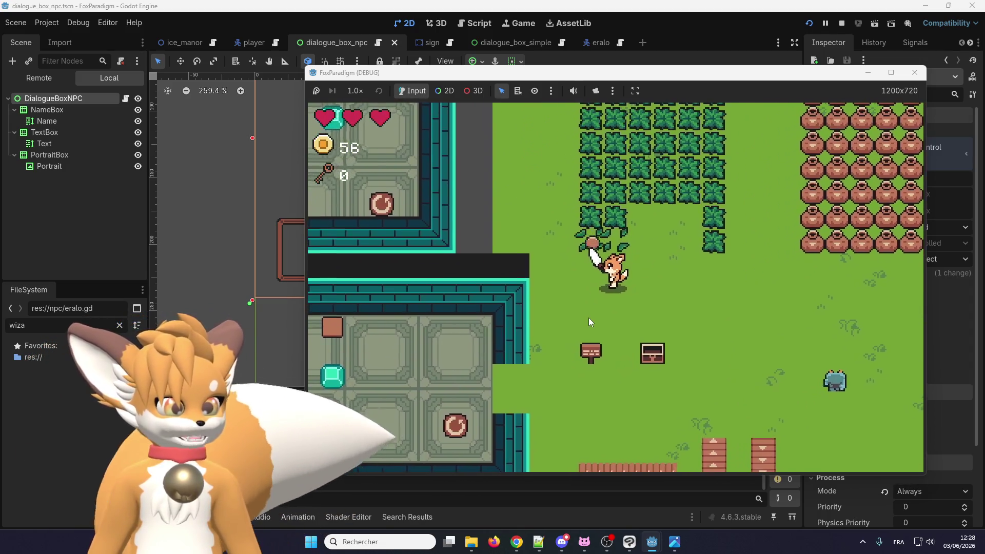
{"action": "key", "text": "Left"}
{"action": "key", "text": "Down"}
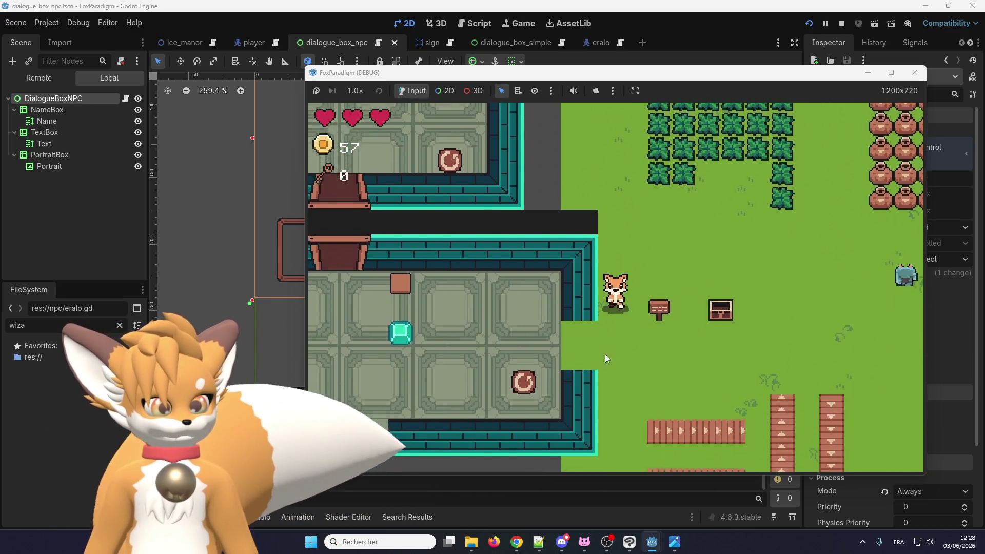
{"action": "key", "text": "Down"}
{"action": "key", "text": "Left"}
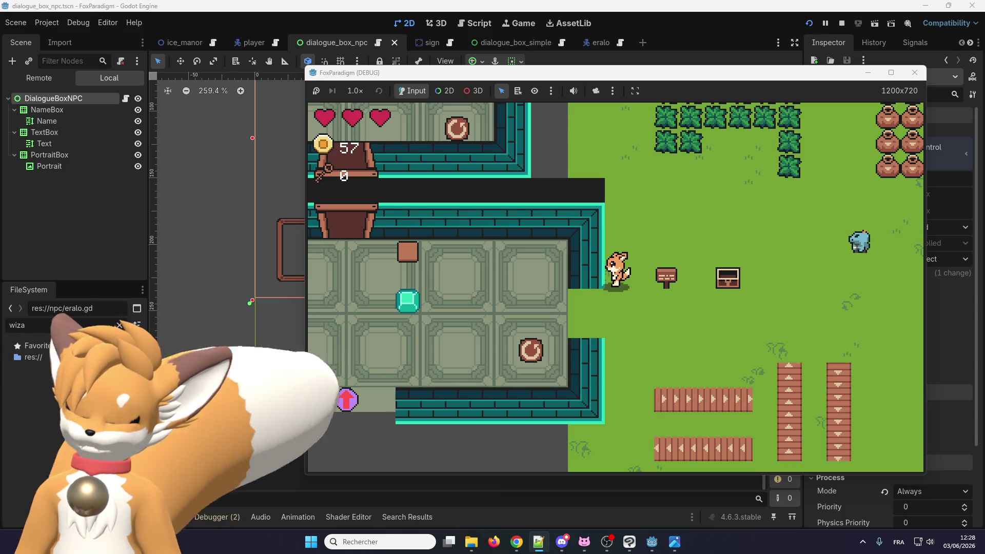
Swing the sword three times, then stop the running game
{"action": "left_click", "coordinate": [635, 334]}
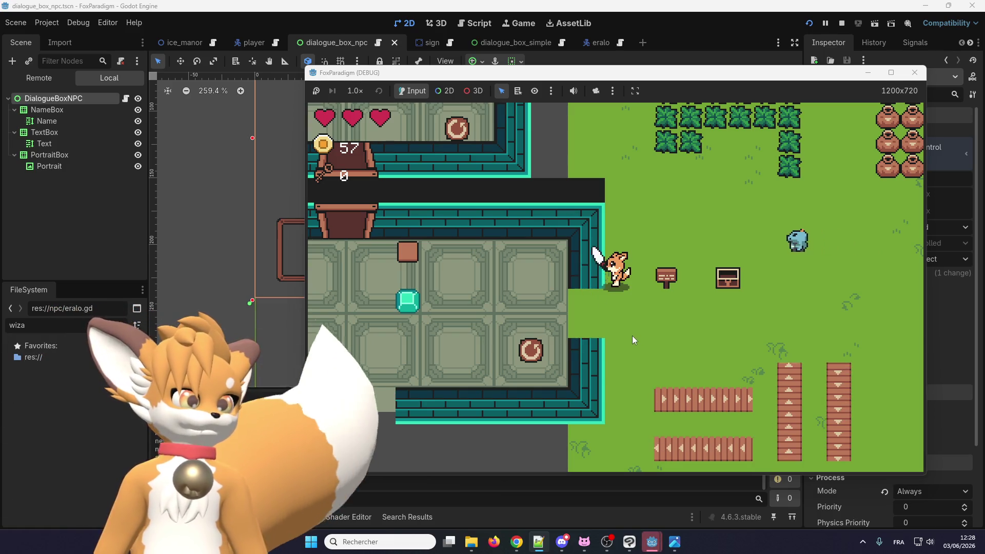
{"action": "left_click", "coordinate": [632, 335]}
{"action": "left_click", "coordinate": [633, 335]}
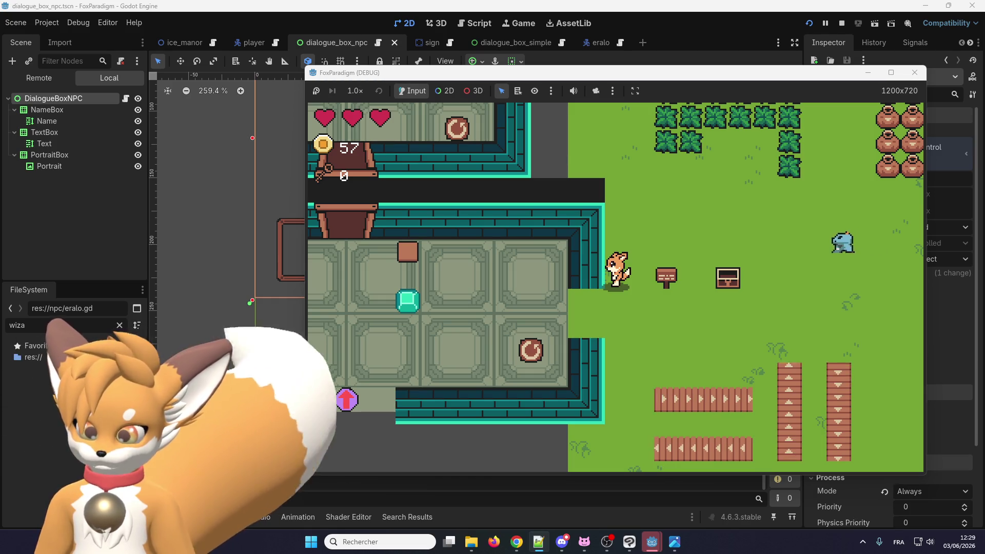
{"action": "left_click", "coordinate": [915, 73]}
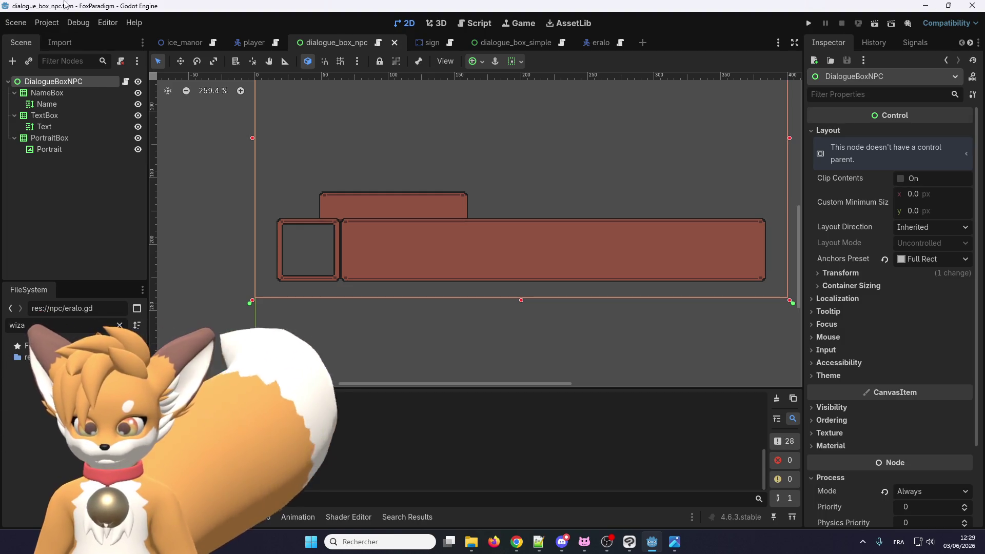
Save the dialogue_box_npc scene from the Scene menu and switch to Chrome
{"action": "left_click", "coordinate": [15, 22]}
{"action": "left_click", "coordinate": [31, 103]}
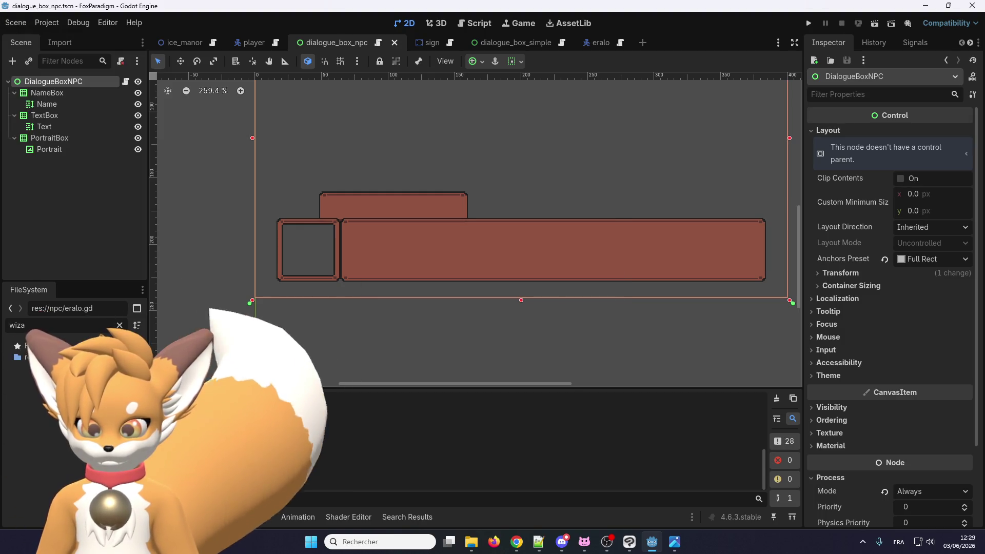
{"action": "key", "text": "alt+Tab"}
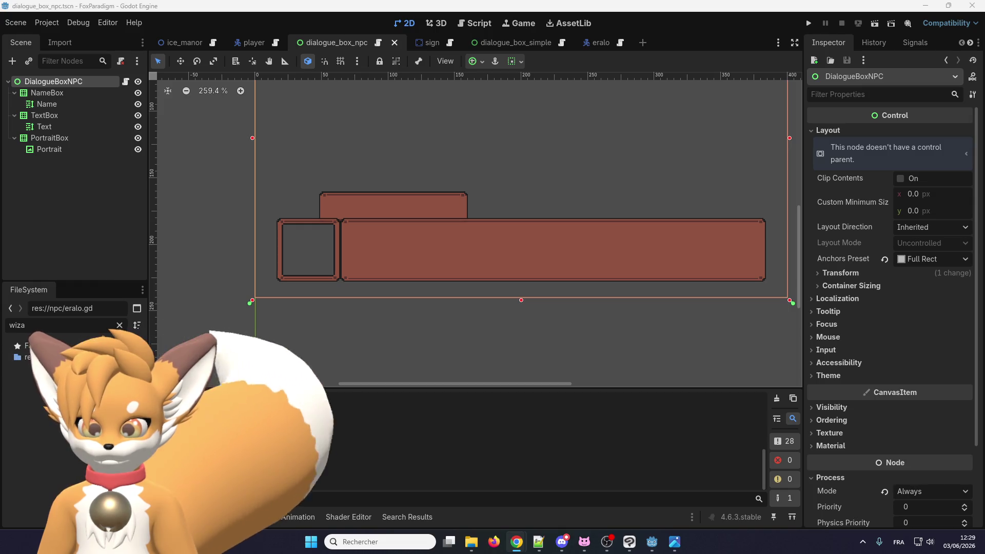